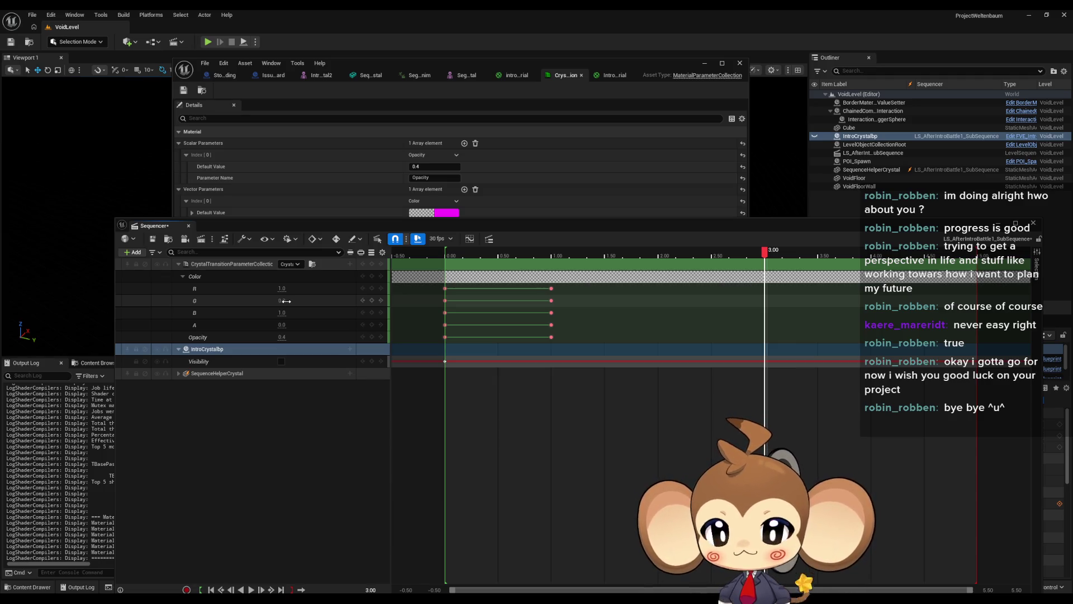
Step: Edit the G channel value on the crystal collection's Color track in Sequencer
click(284, 301)
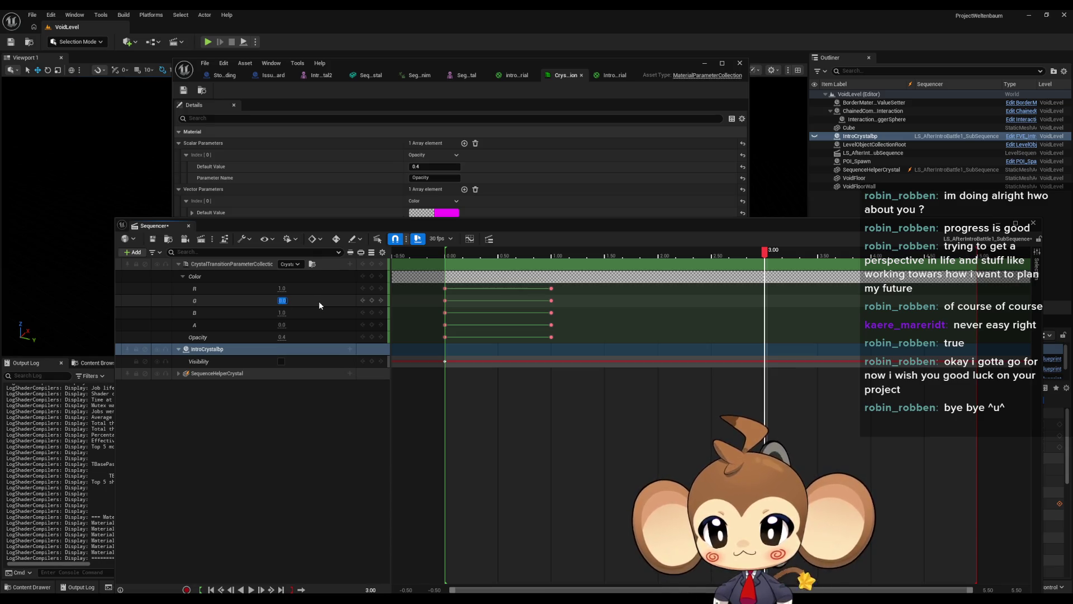
Step: Add a second vector parameter named Color2 to the collection, coloured magenta (R=1, B=1)
click(611, 76)
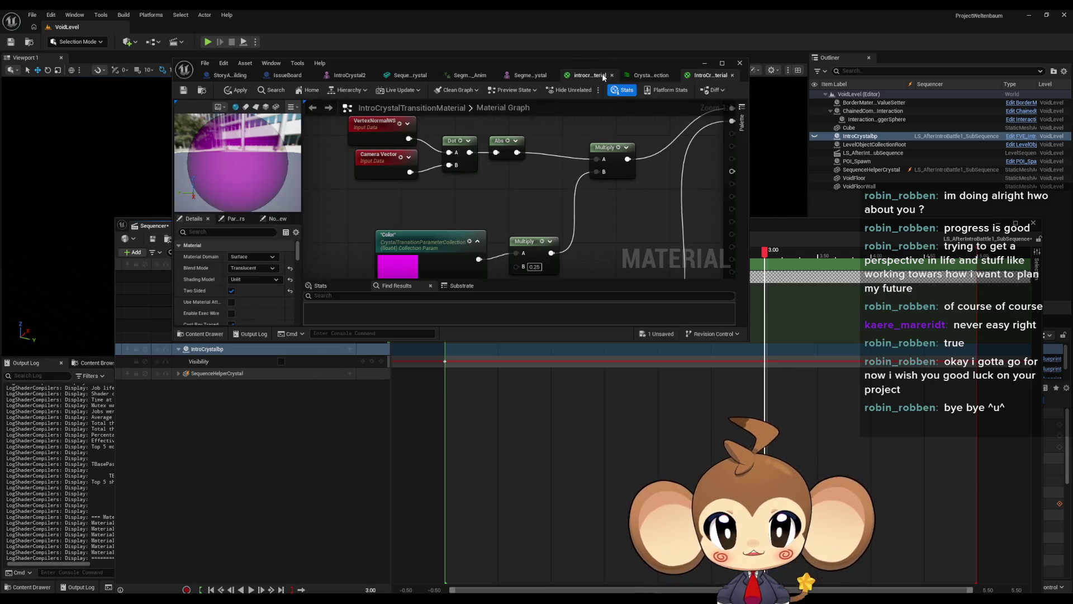
click(643, 75)
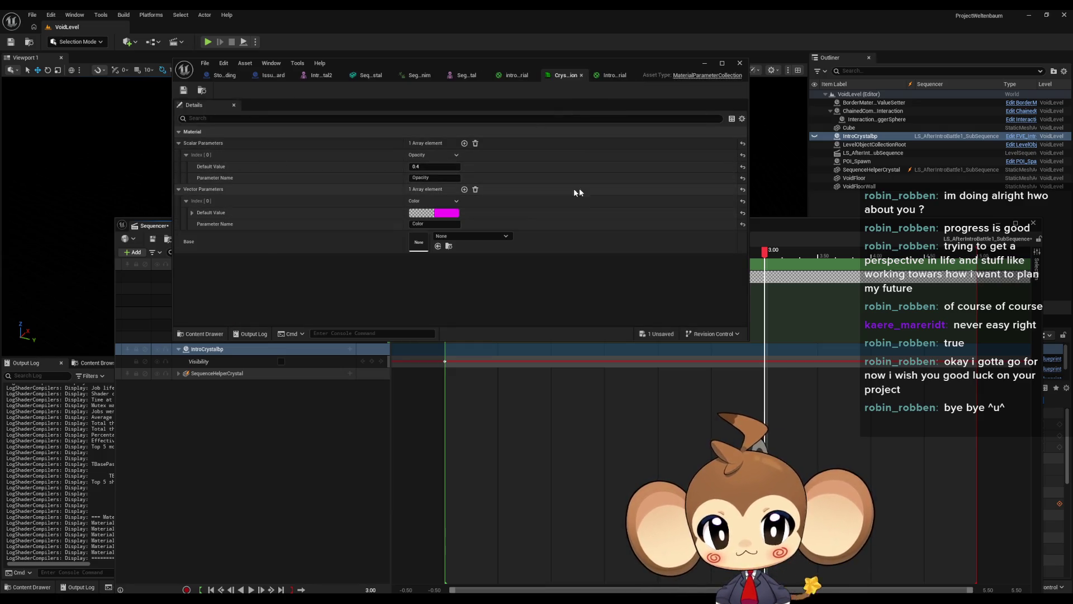
click(464, 190)
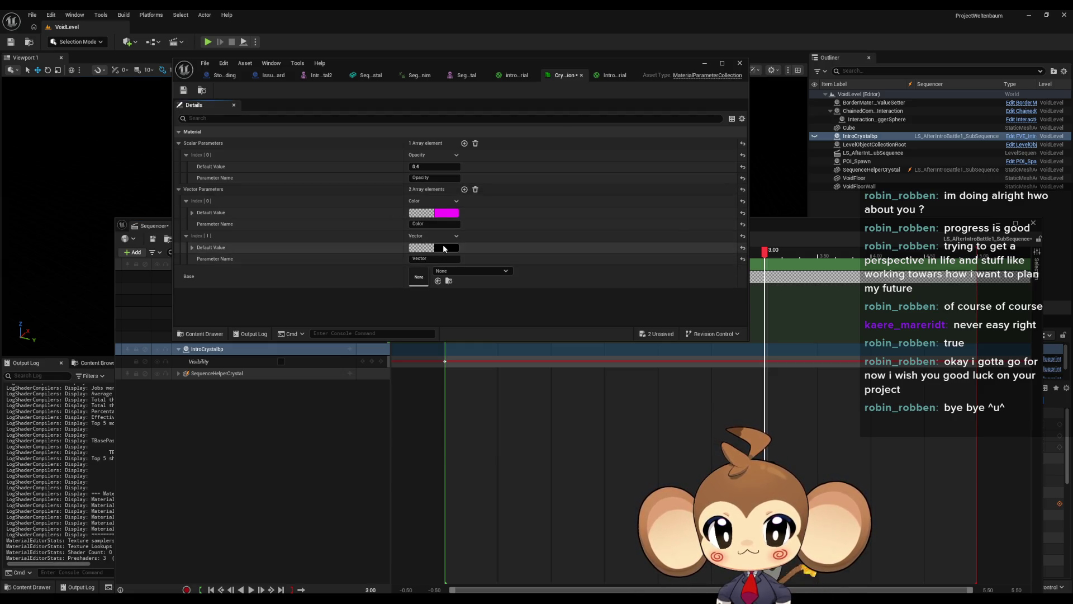
click(418, 248)
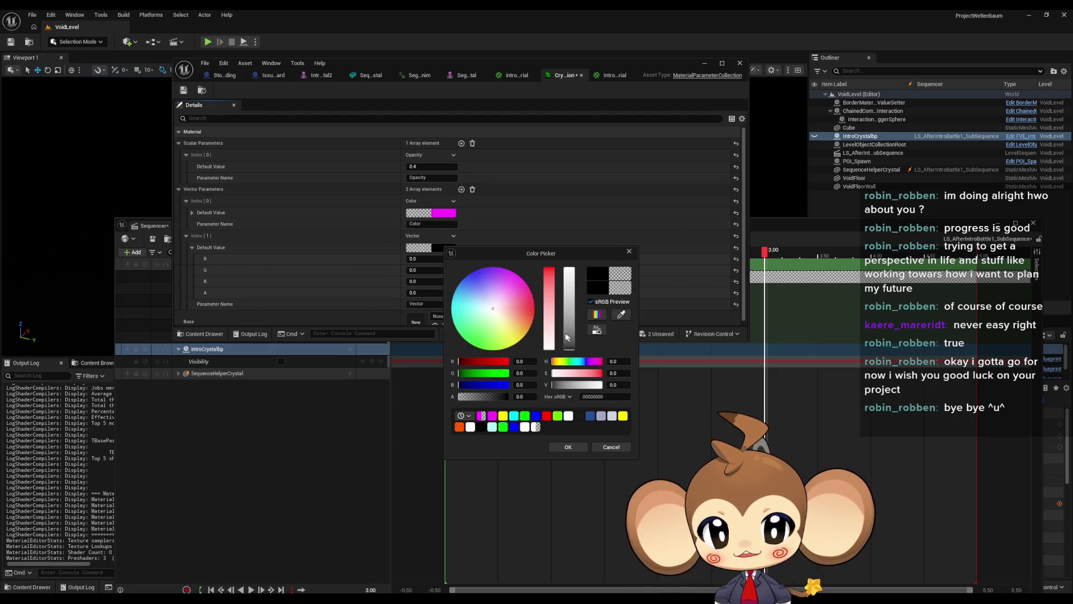
drag(523, 361, 554, 361)
drag(522, 384, 554, 384)
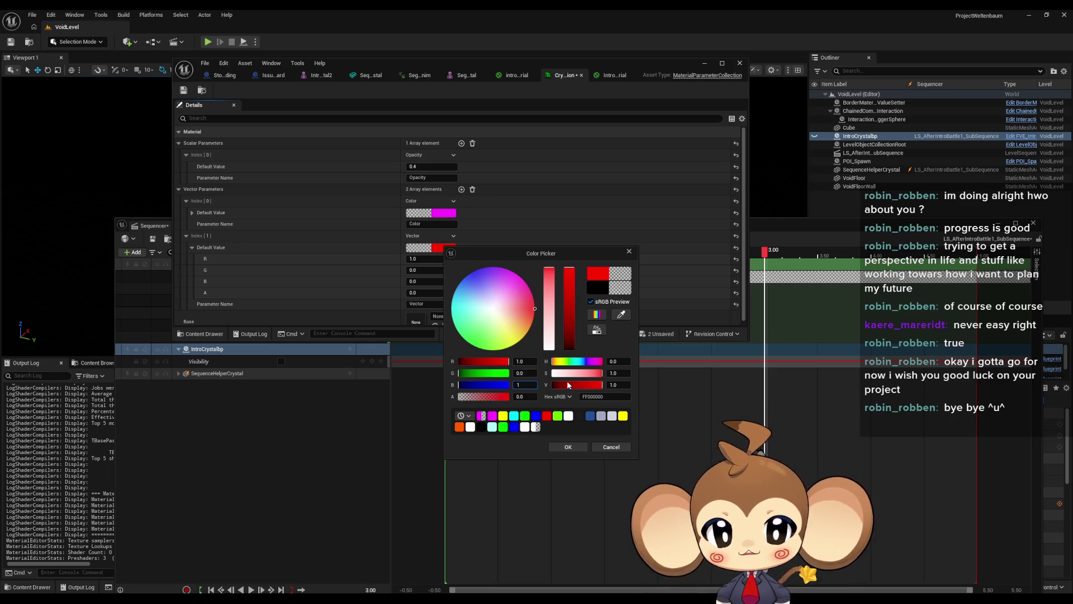
click(568, 447)
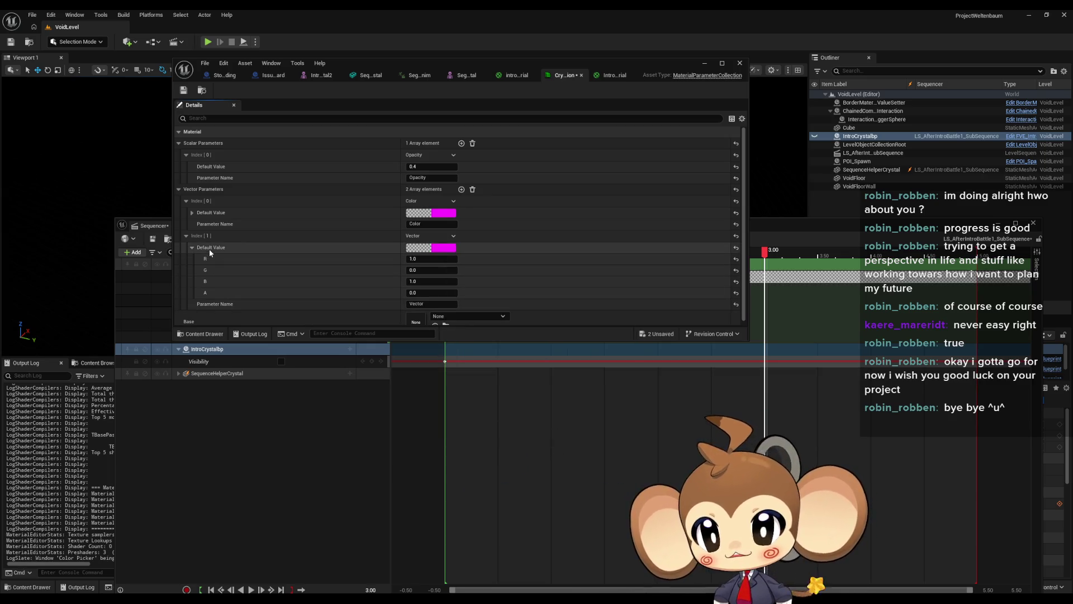
scroll(291, 263, down, 1)
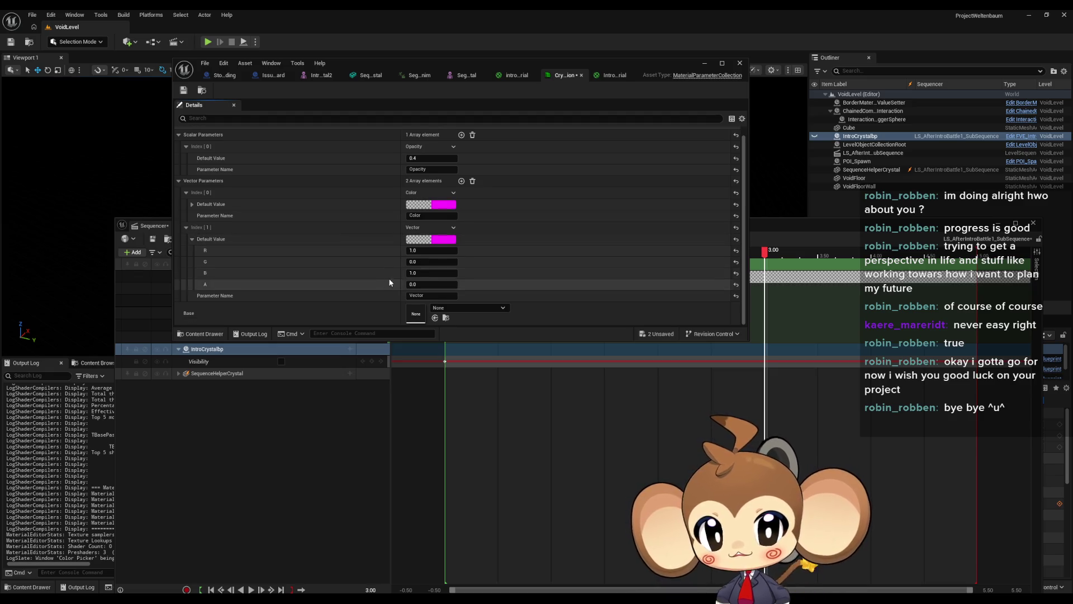
click(431, 296)
text(Color2)
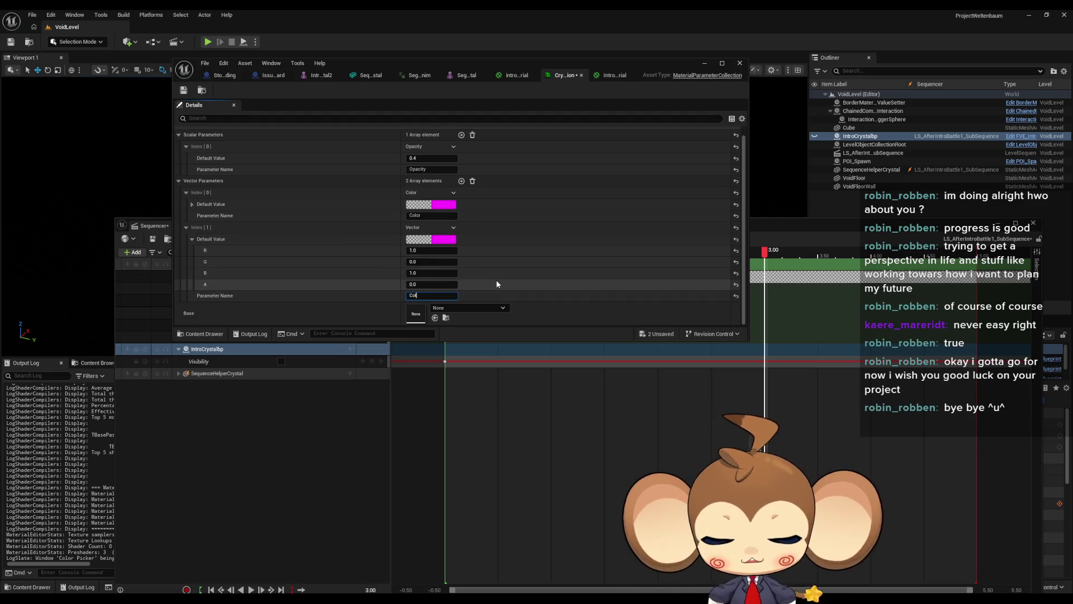
key(Return)
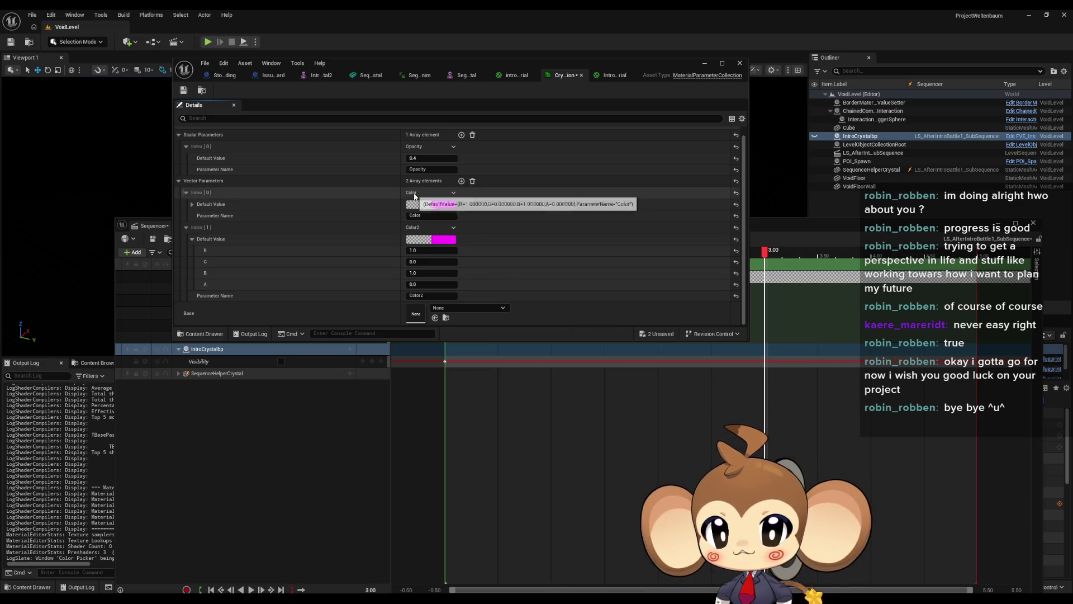
Step: Rename the first vector parameter from Color to Color1 and save the collection
click(419, 215)
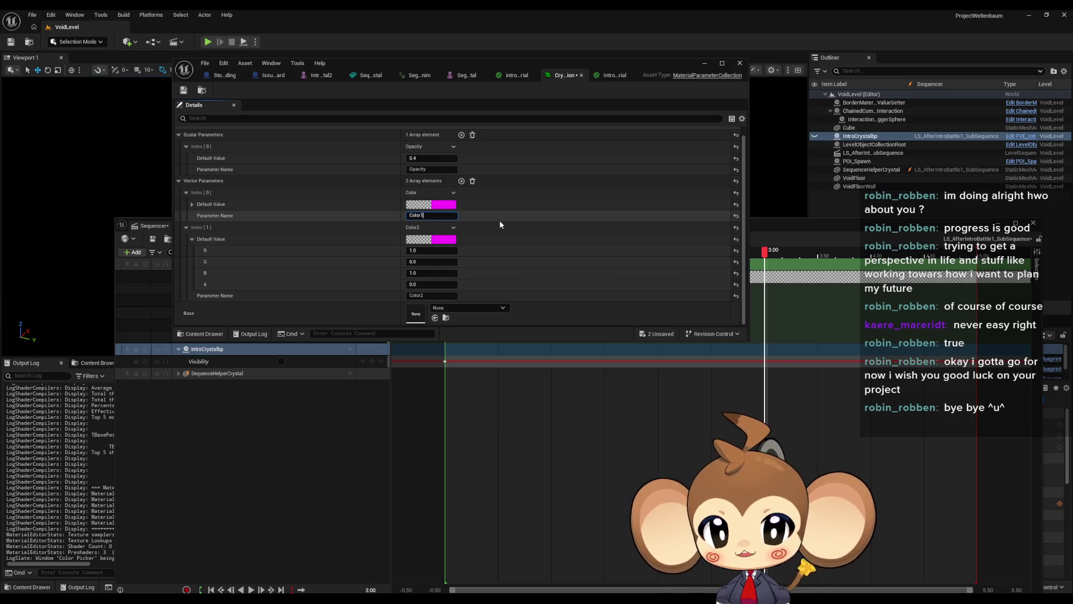
text(1)
key(Return)
click(184, 90)
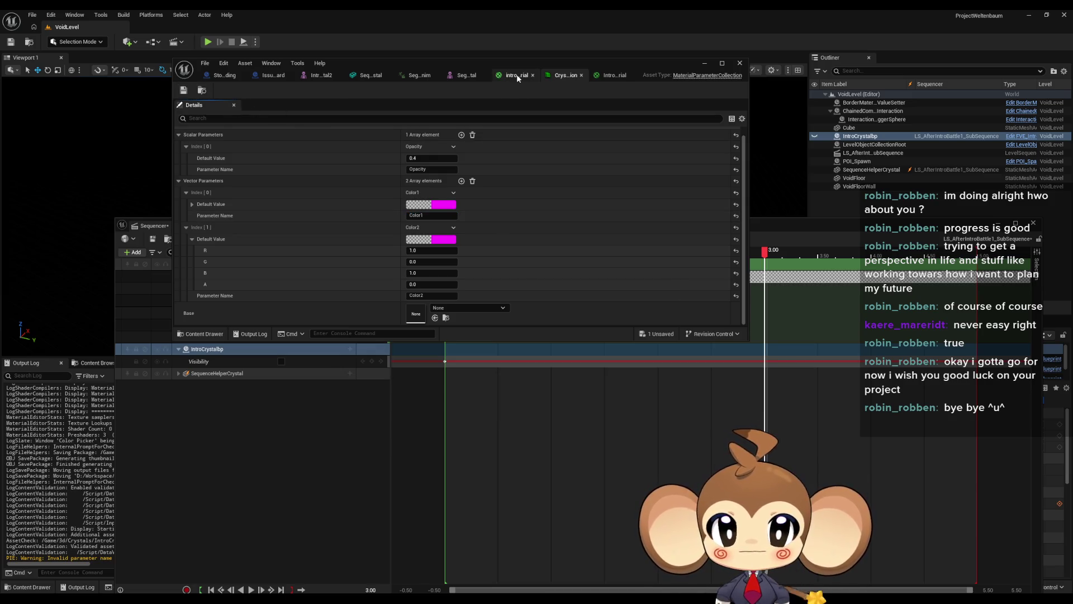
Step: Point the transition material's collection parameter node at Color1, apply, and select the material asset
click(613, 75)
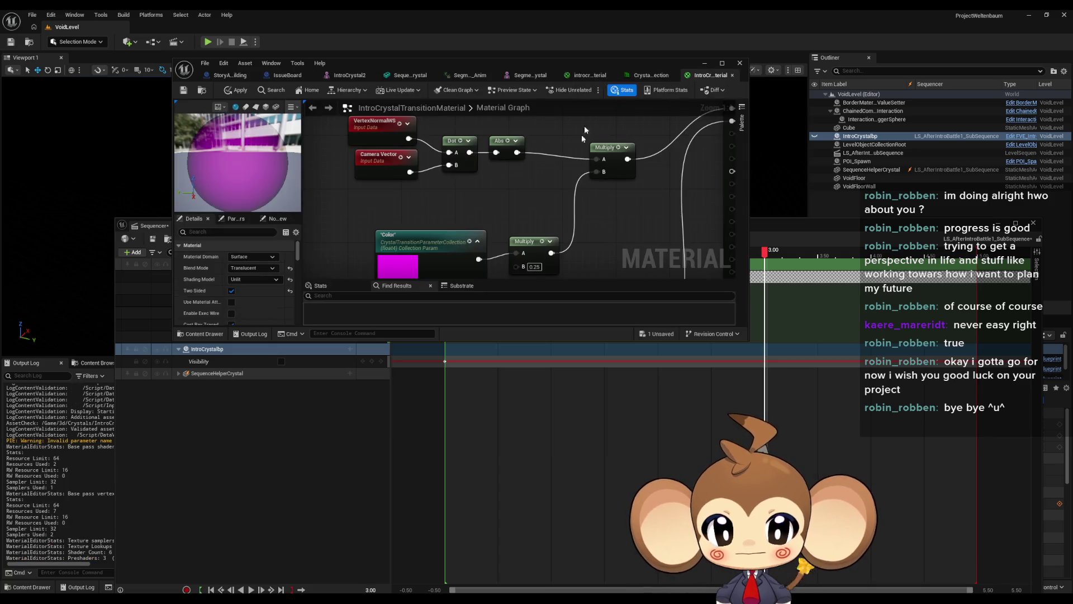
click(436, 215)
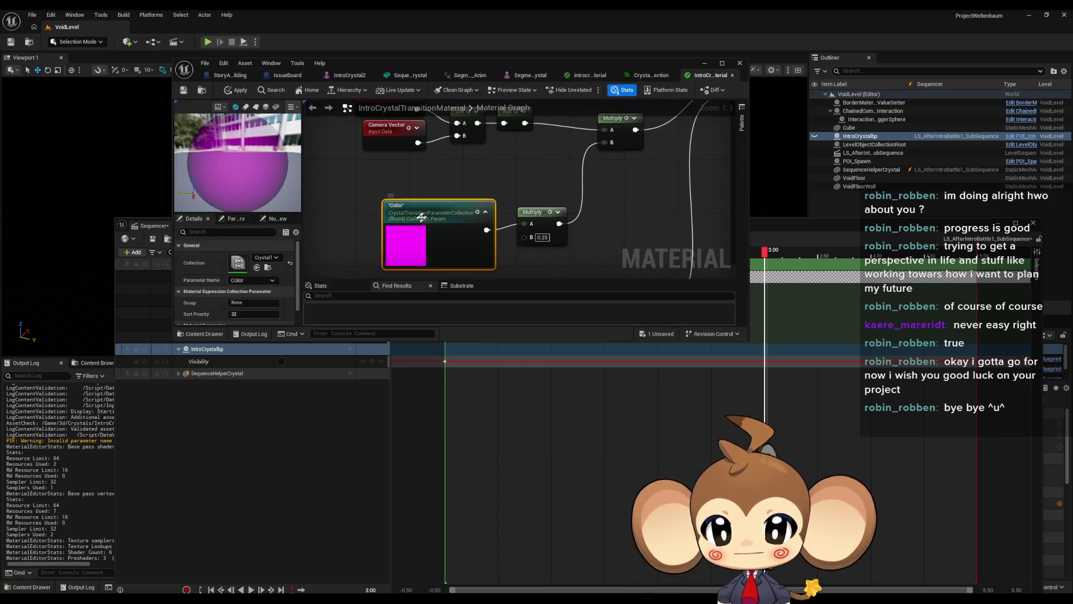
click(252, 280)
click(246, 300)
click(183, 90)
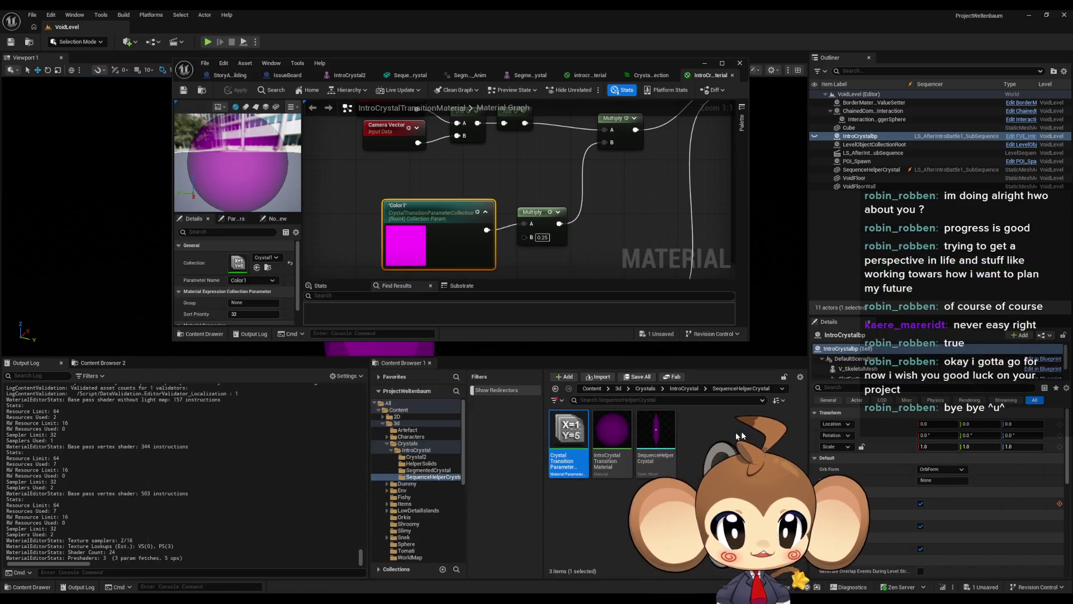
click(615, 441)
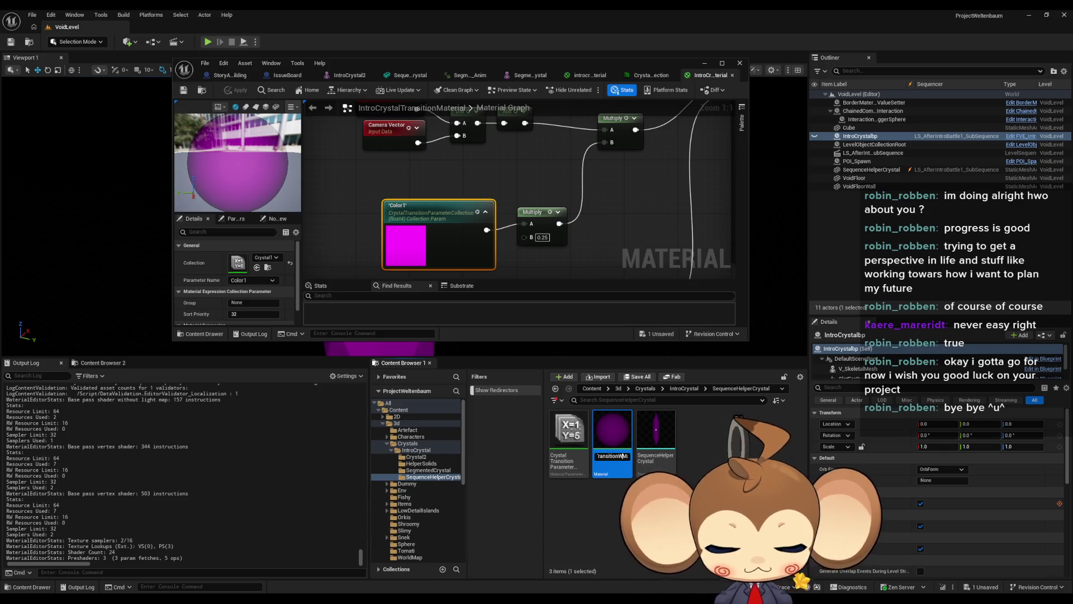
text(White)
Step: Name the material IntroCrystalTransitionWhiteMaterial and duplicate it as IntroCrystalTransitionBlackMaterial
key(Return)
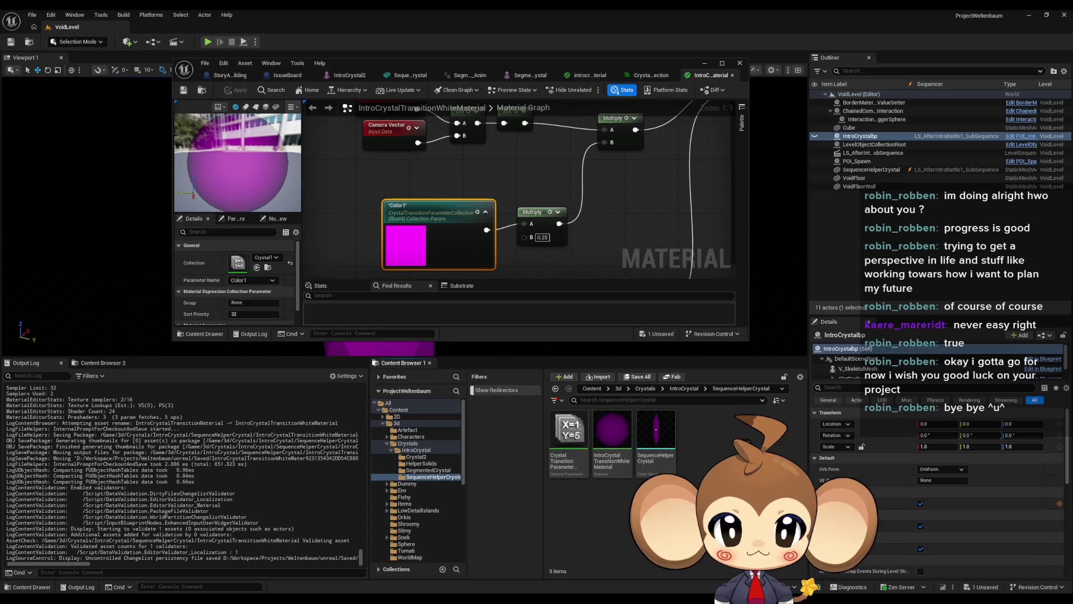
key(ctrl+d)
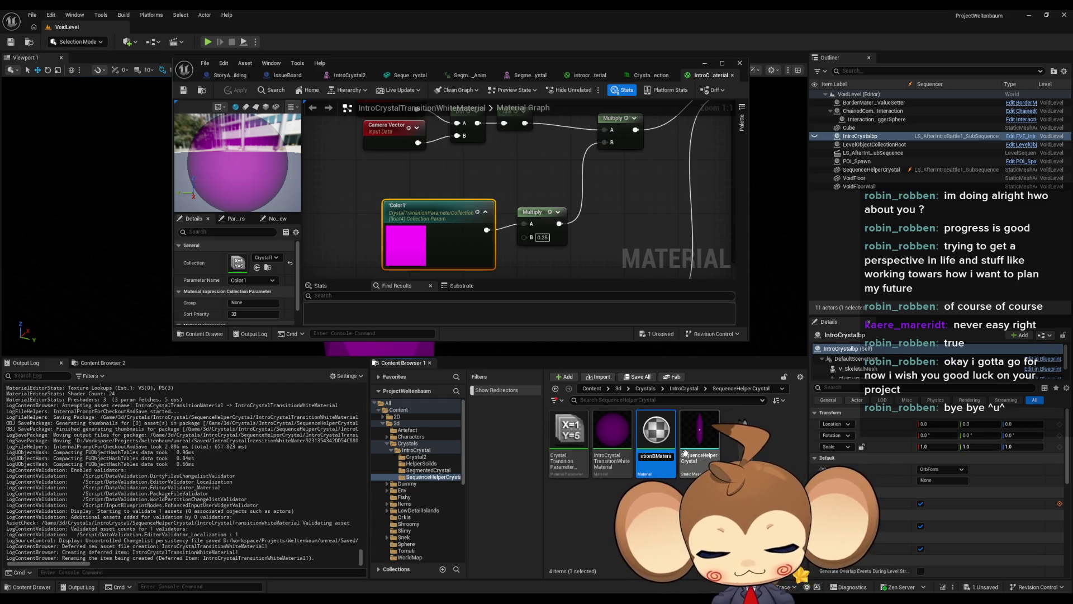
text(erial)
key(Return)
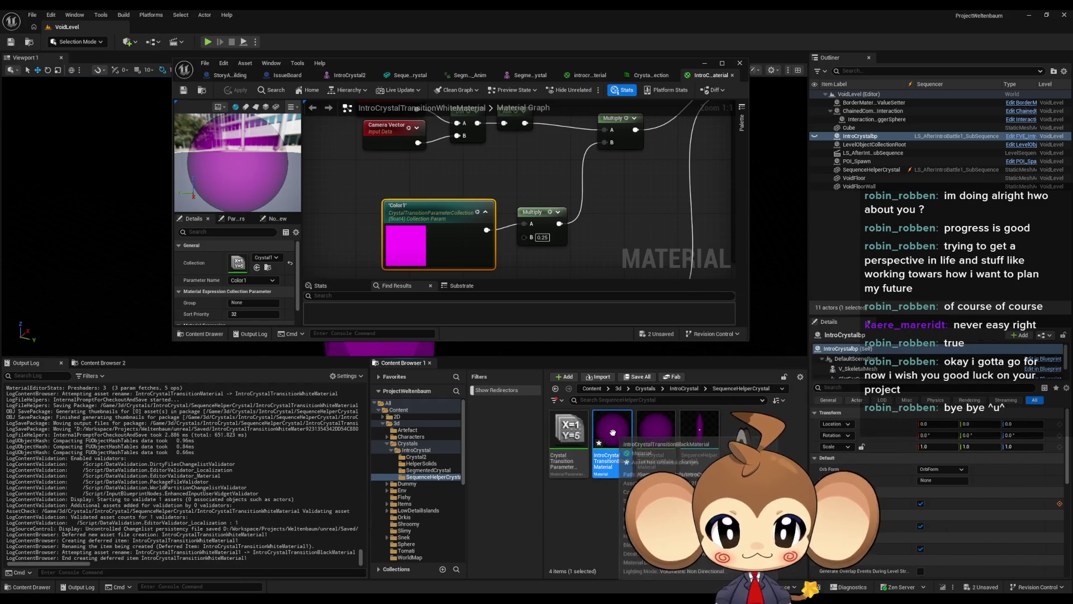
Step: Switch the black material's collection parameter node to Color2 and save it
double_click(614, 437)
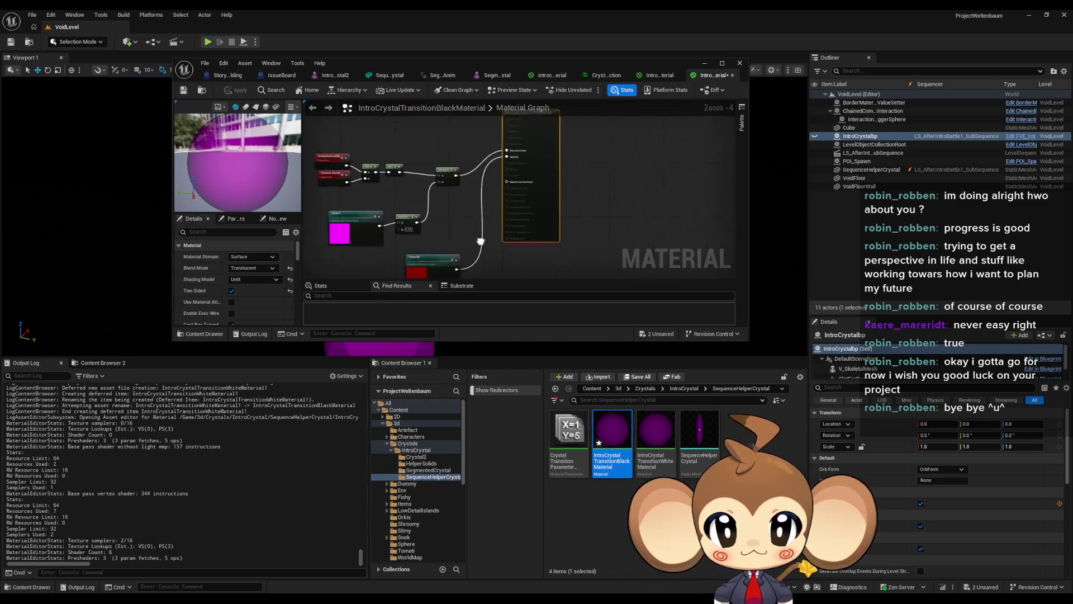
click(514, 241)
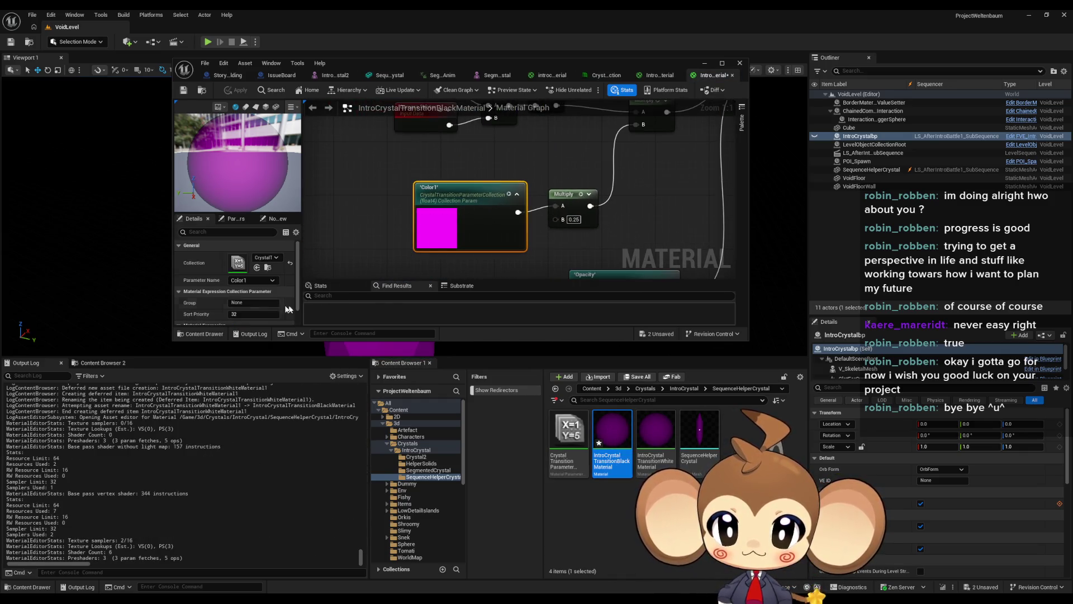
click(246, 280)
click(258, 309)
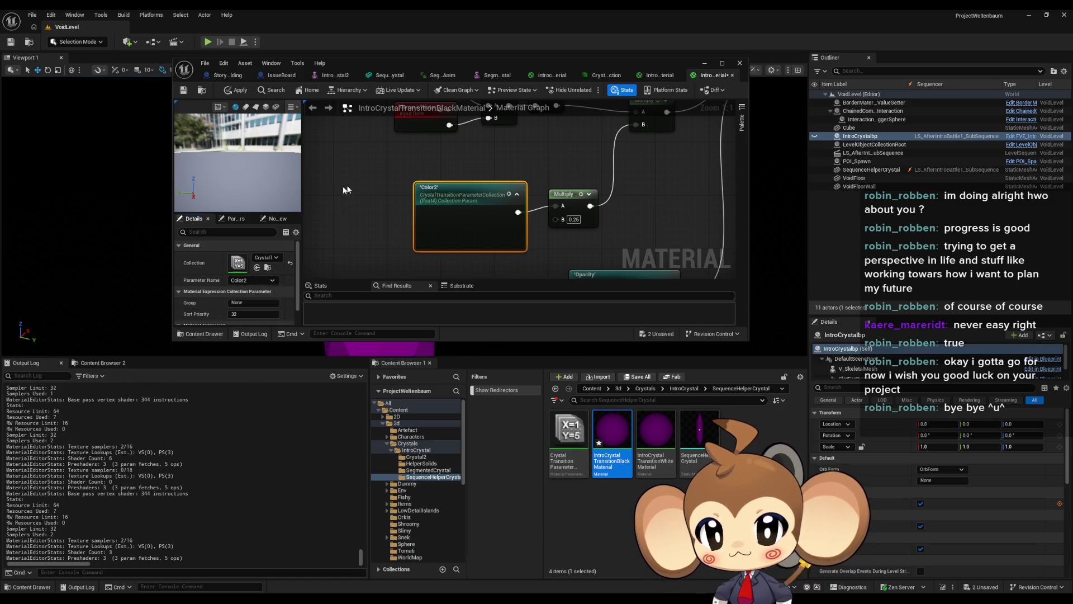
key(ctrl+s)
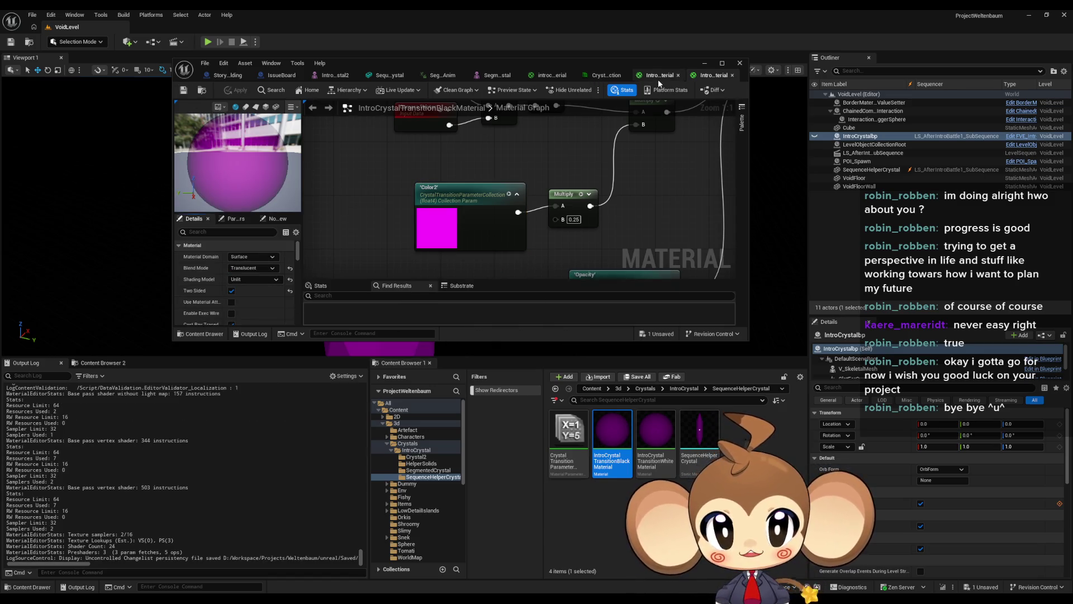
click(606, 75)
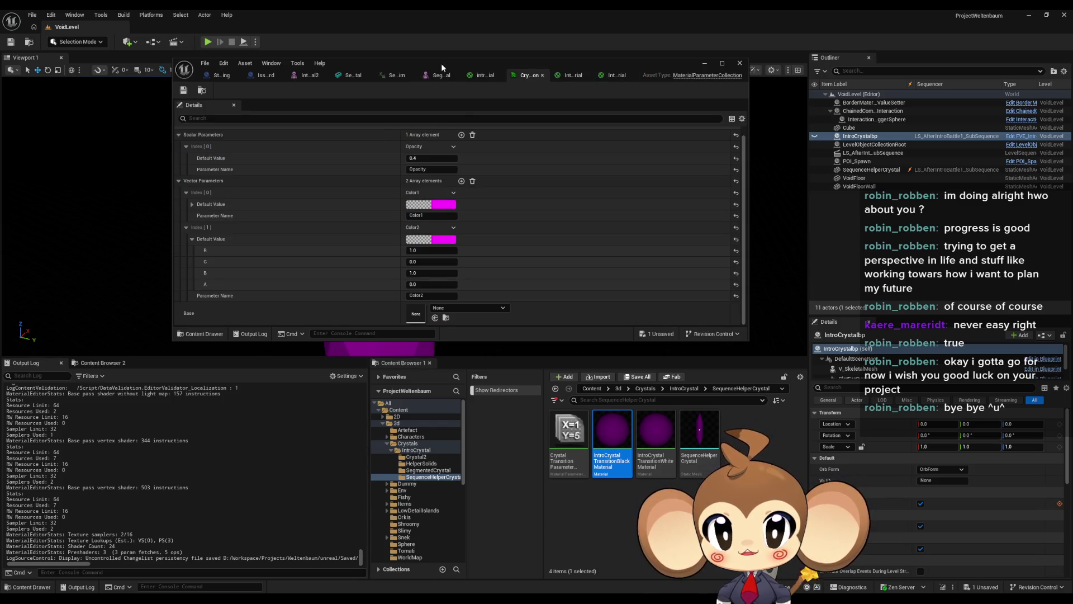
Step: Add a Color2 track to the crystal collection in Sequencer and expand its channels
drag(442, 62, 422, 60)
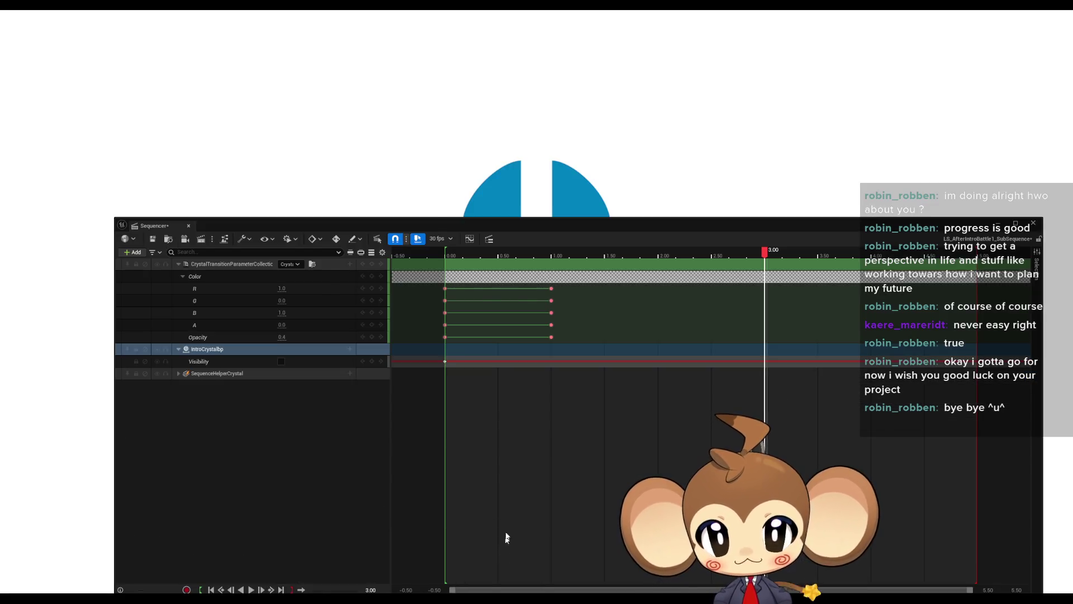
click(505, 553)
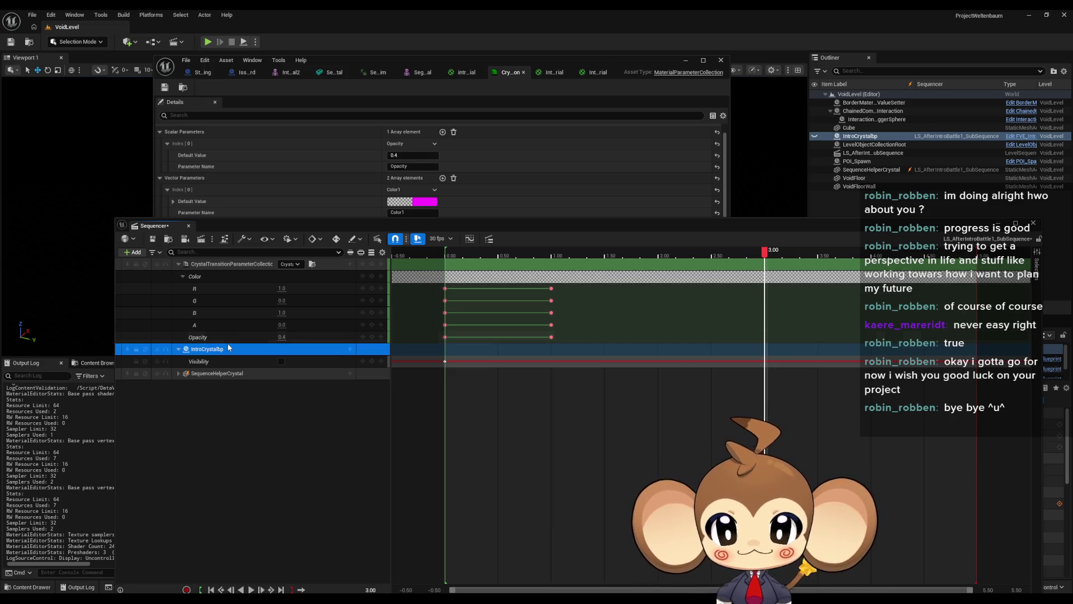
click(182, 277)
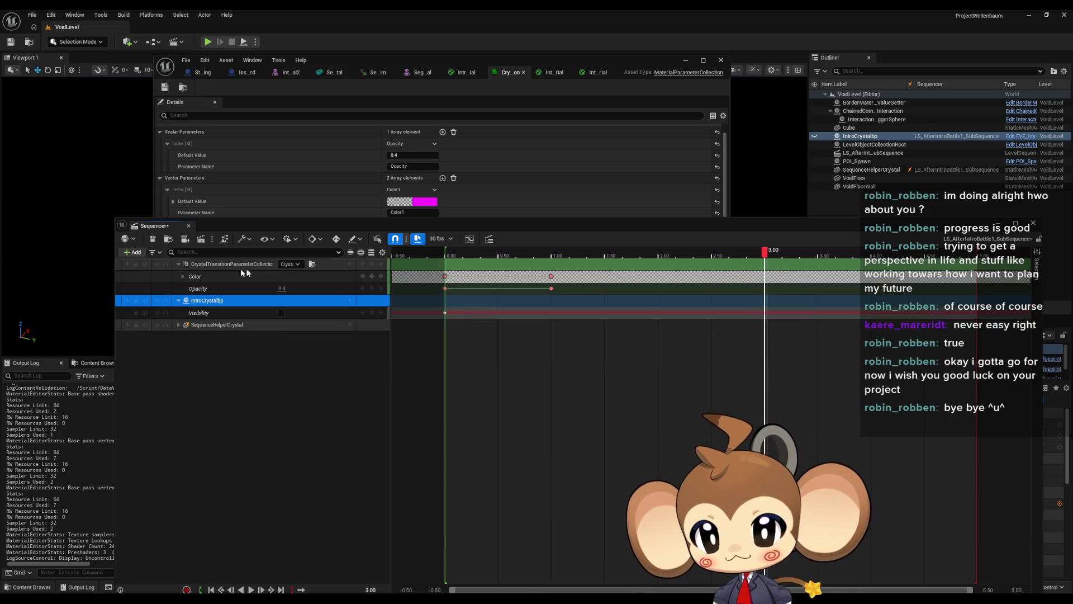
click(350, 264)
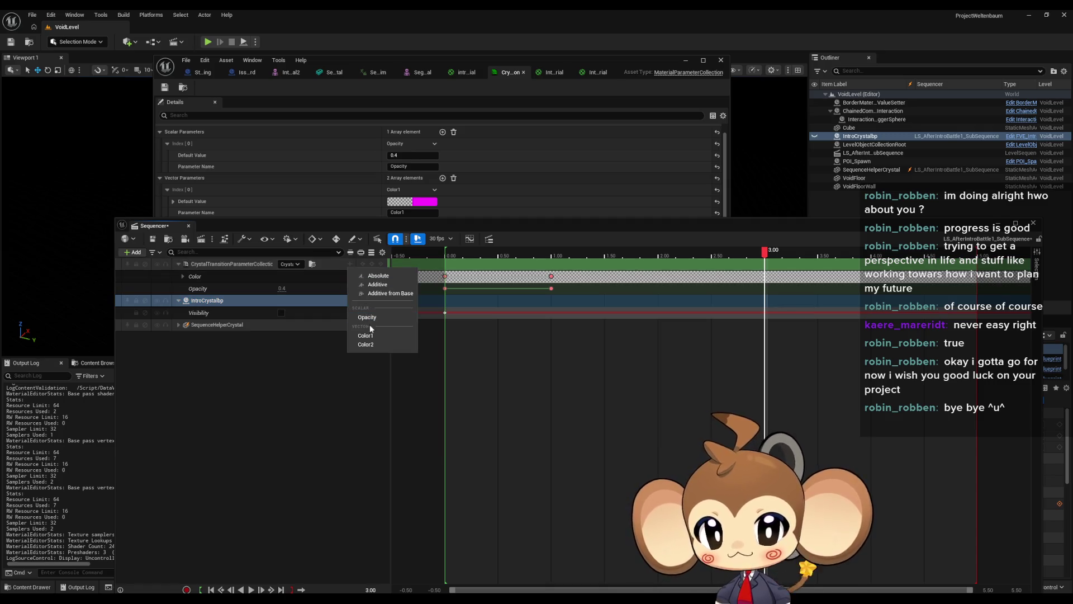
click(369, 343)
click(183, 289)
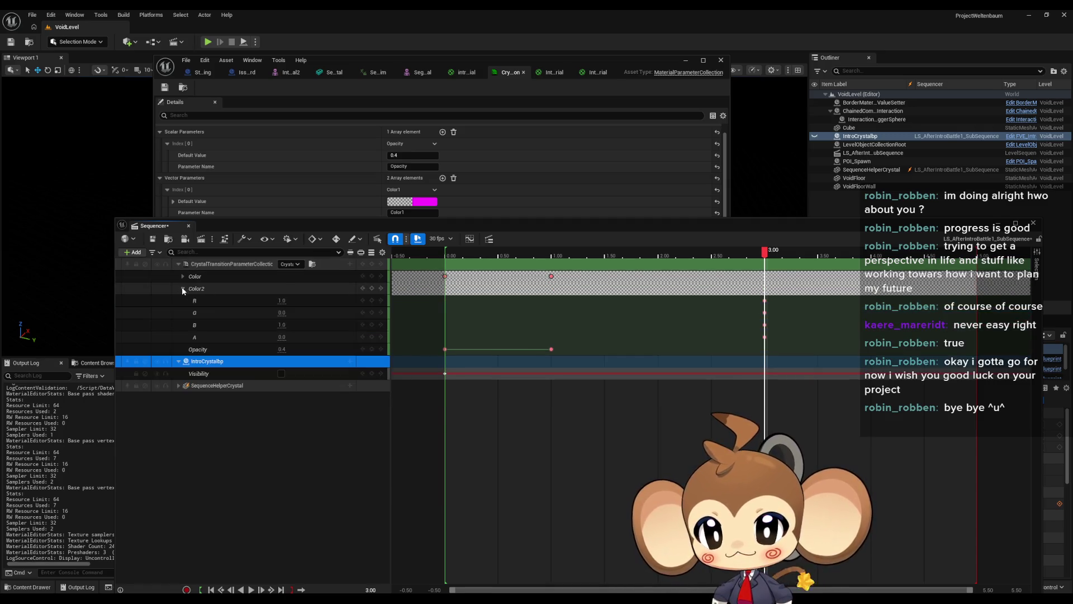
click(183, 276)
Step: Replace the Color2 keys at 3 seconds with keys at 0 and 1 seconds
mouse_move(765, 253)
mouse_down()
mouse_move(438, 281)
mouse_move(448, 281)
mouse_up()
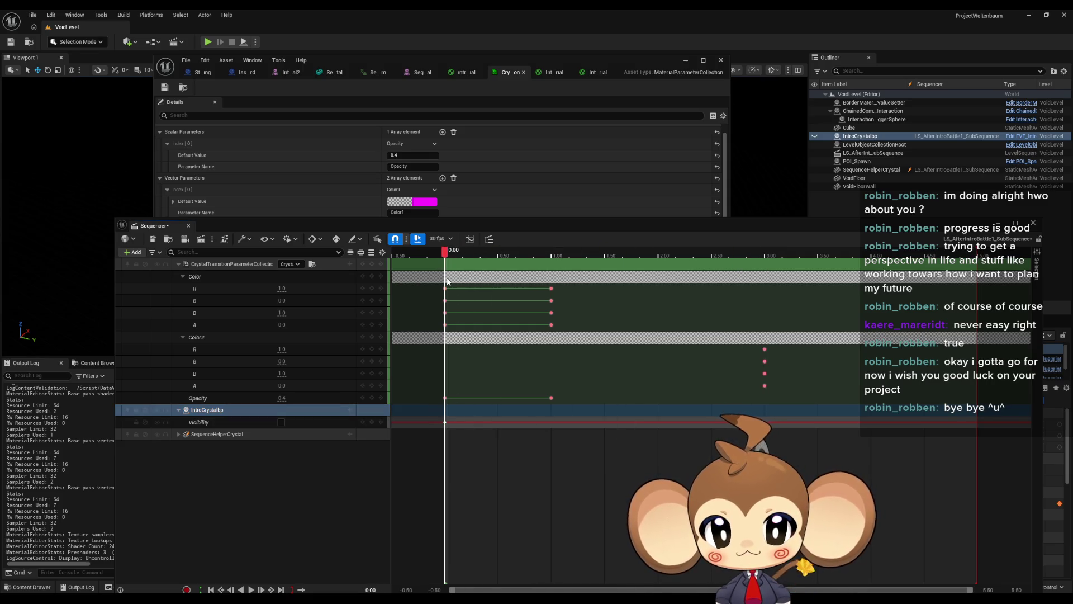
click(765, 350)
key(Delete)
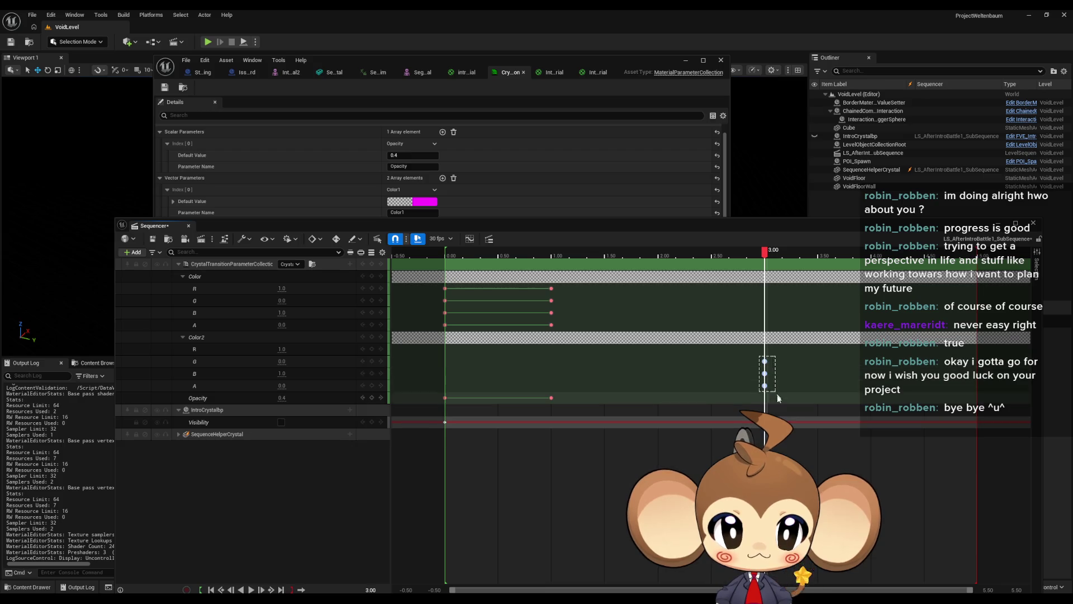
drag(766, 256, 445, 256)
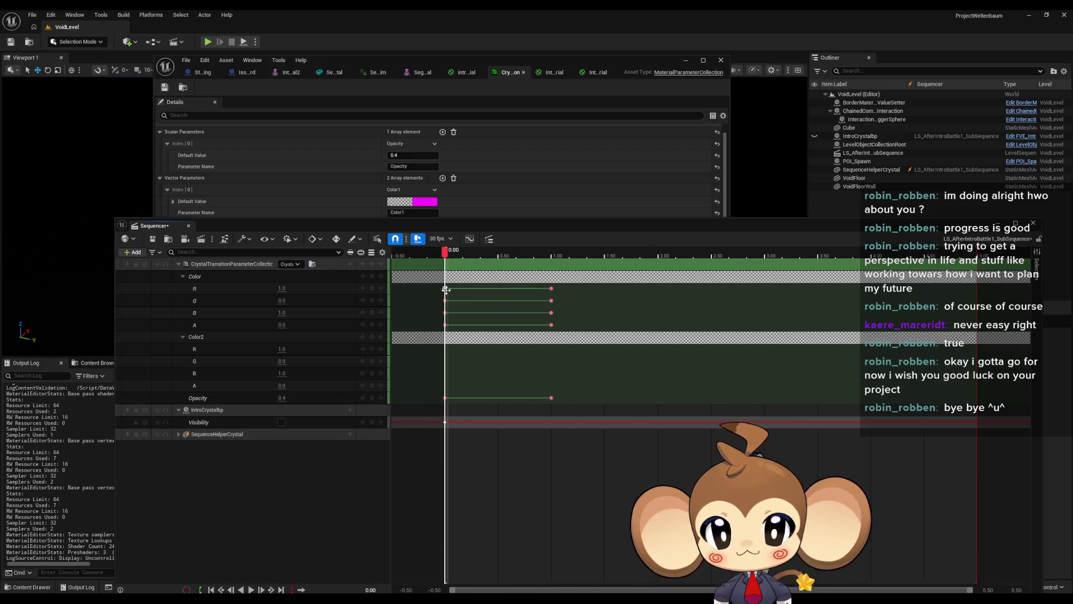
click(371, 337)
drag(445, 252, 552, 253)
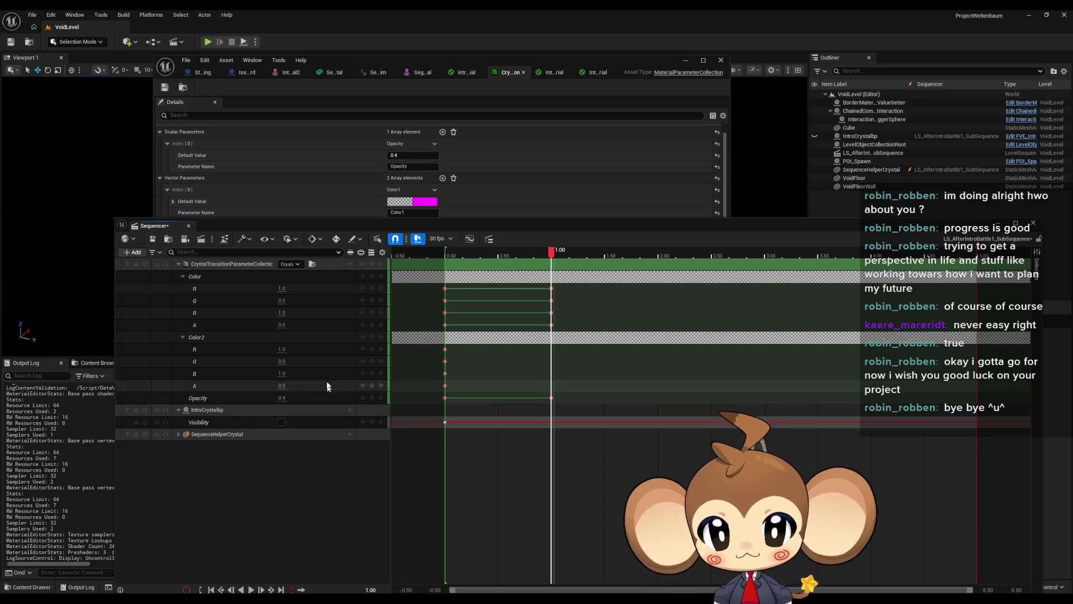
click(372, 337)
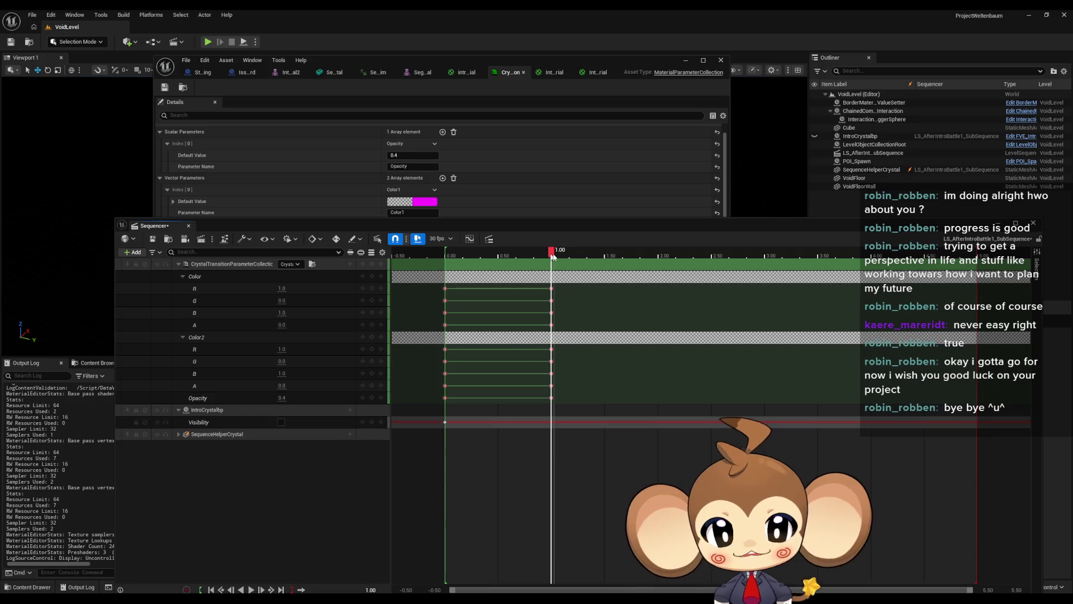
drag(553, 255, 766, 253)
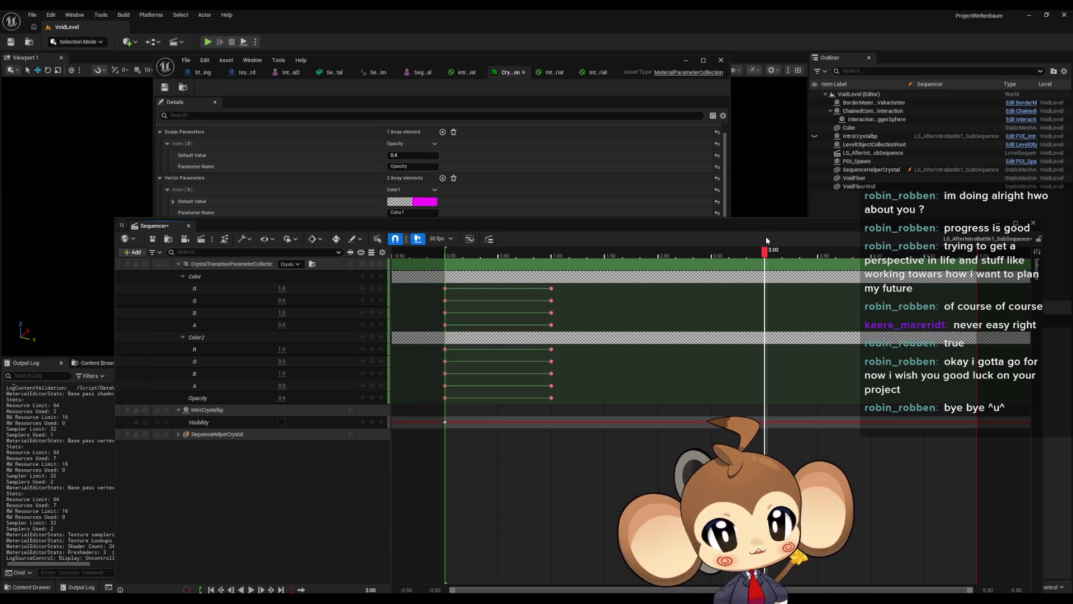
drag(766, 237, 874, 230)
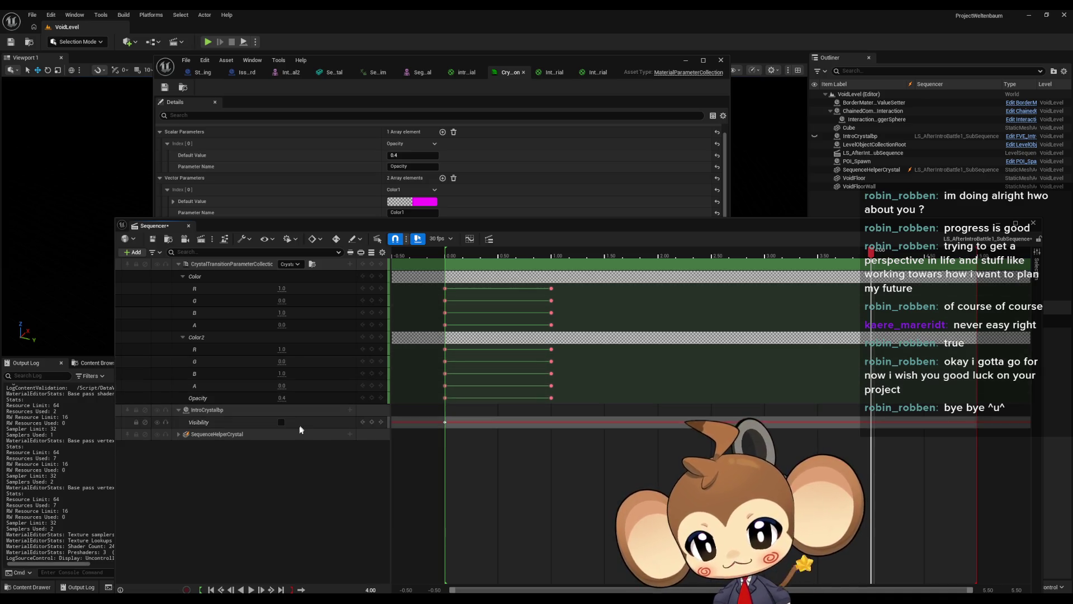
Step: Key Opacity at 1.0 at the 4-second mark
click(283, 398)
text(1)
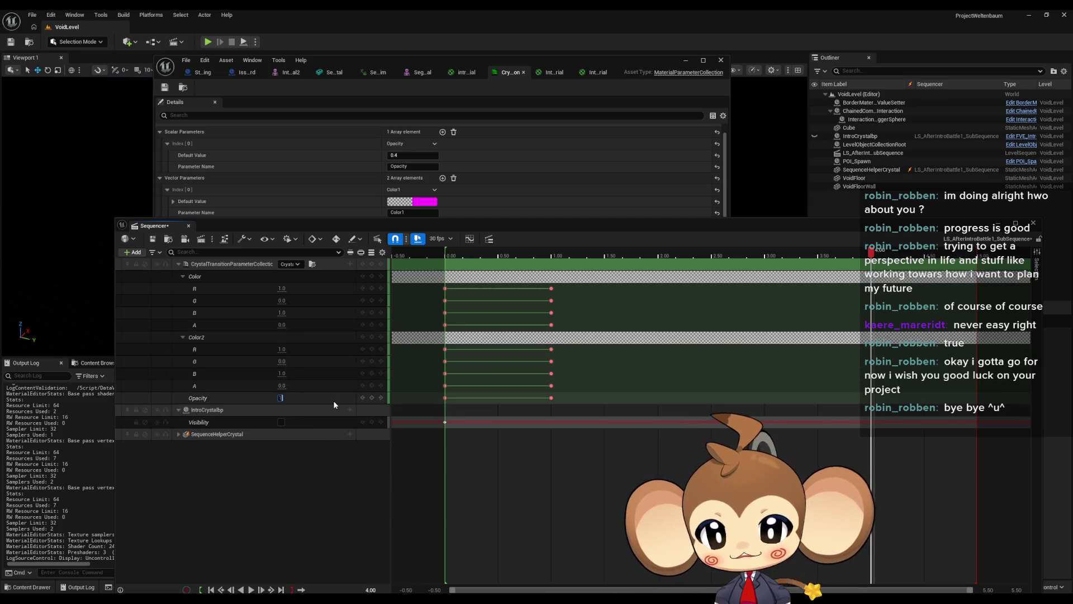
key(Return)
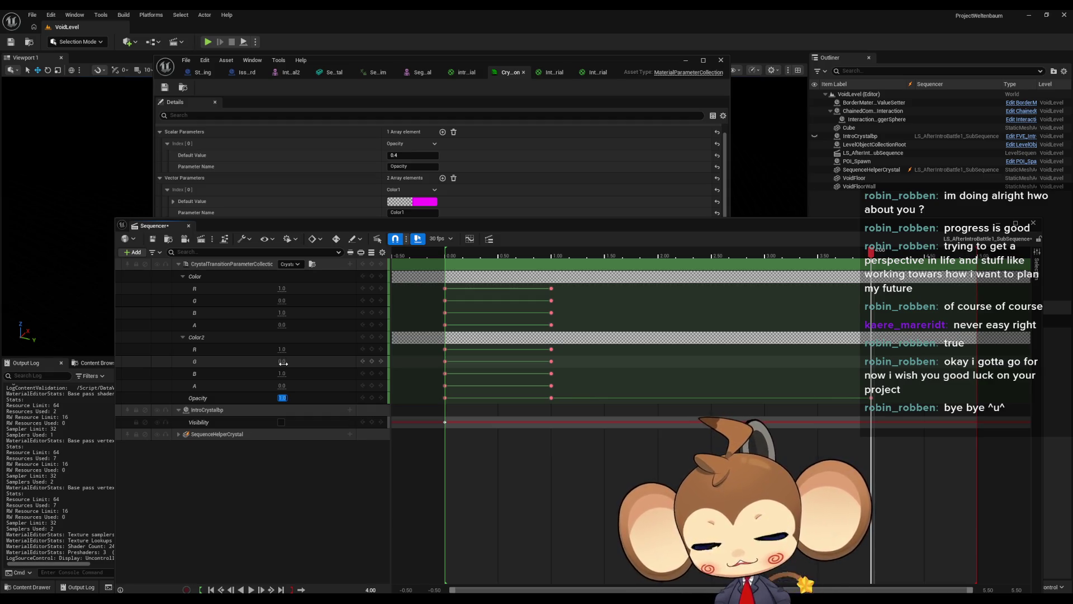
Step: Set Color2 R and B to 0 and A to 1, adjust Color G, and key both colour groups
click(283, 374)
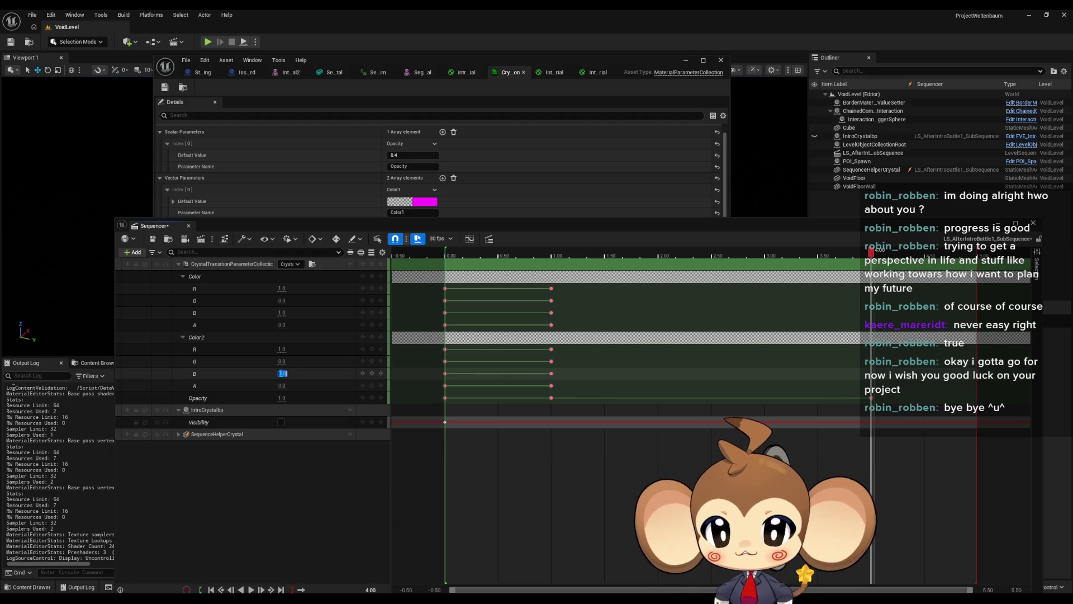
text(0)
click(281, 349)
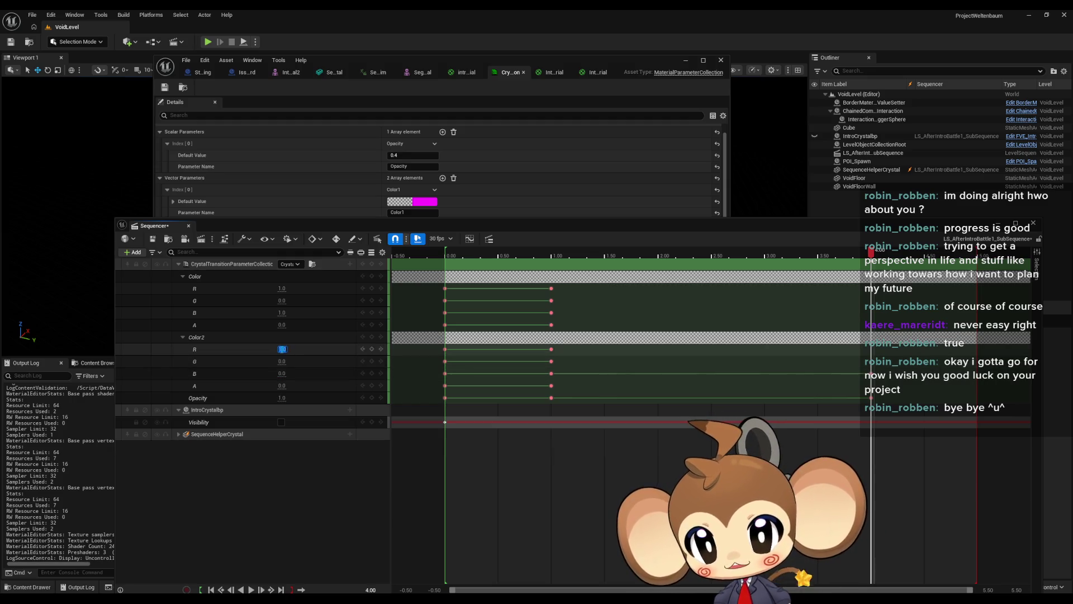
text(0)
click(282, 385)
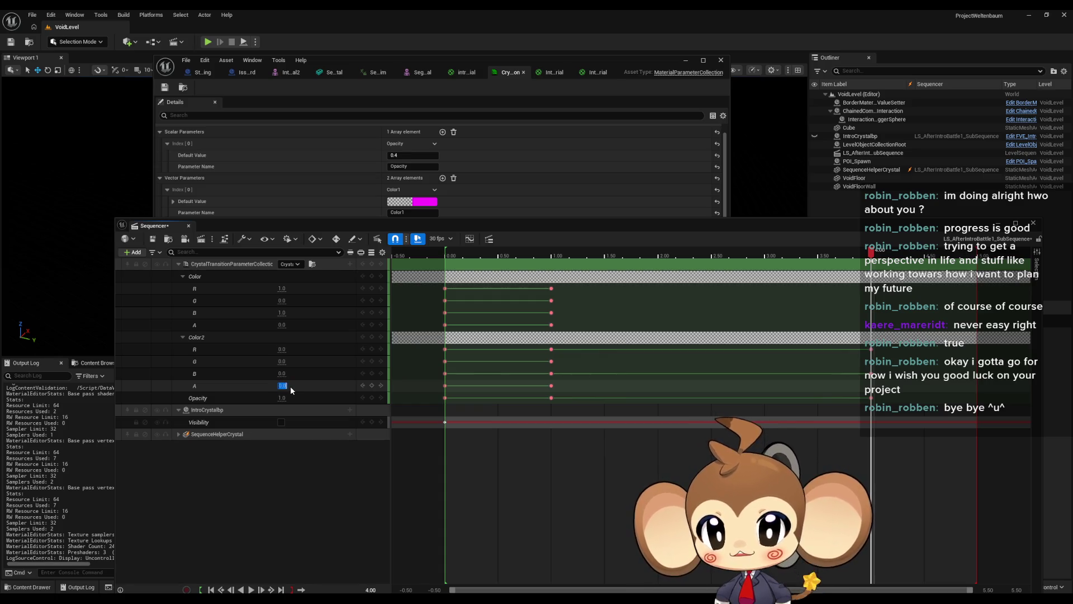
text(1)
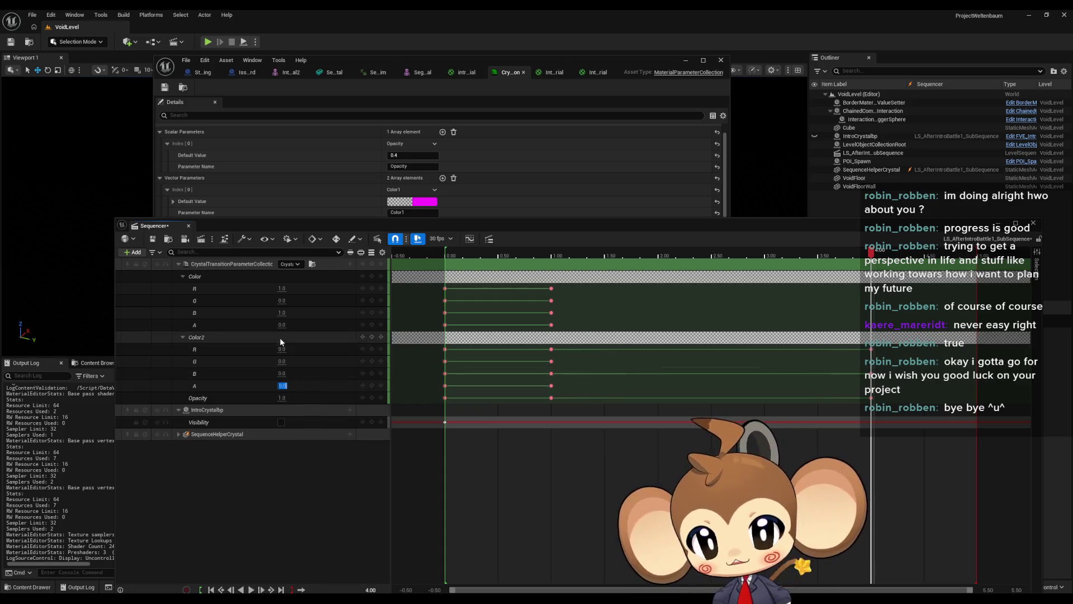
click(282, 301)
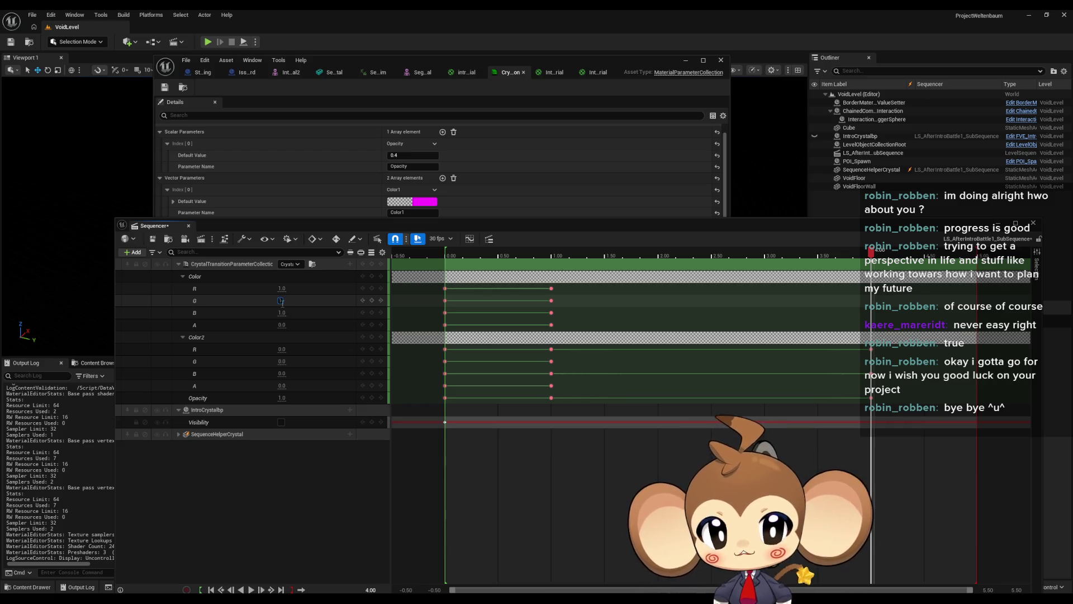
double_click(283, 301)
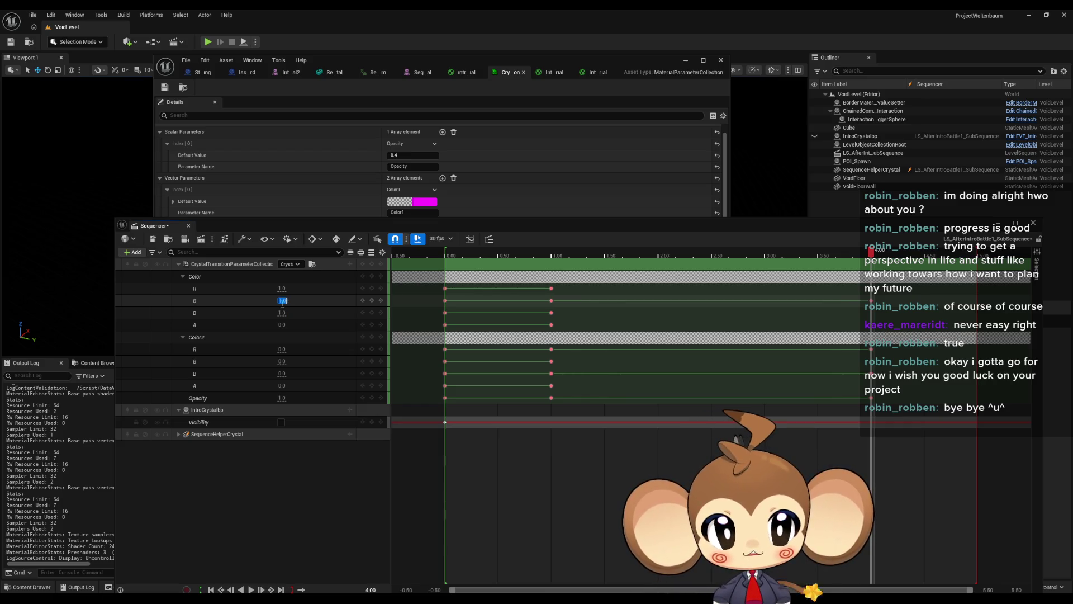
click(372, 276)
click(373, 350)
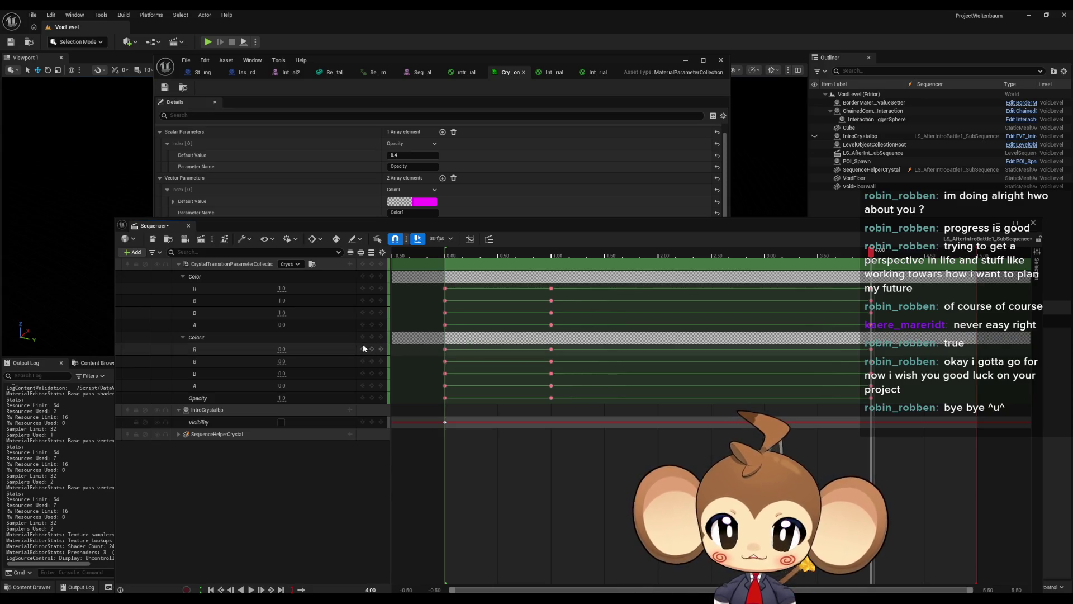
Step: Delete the Material Slot: Crystal1 track under SequenceHelperCrystal
click(179, 435)
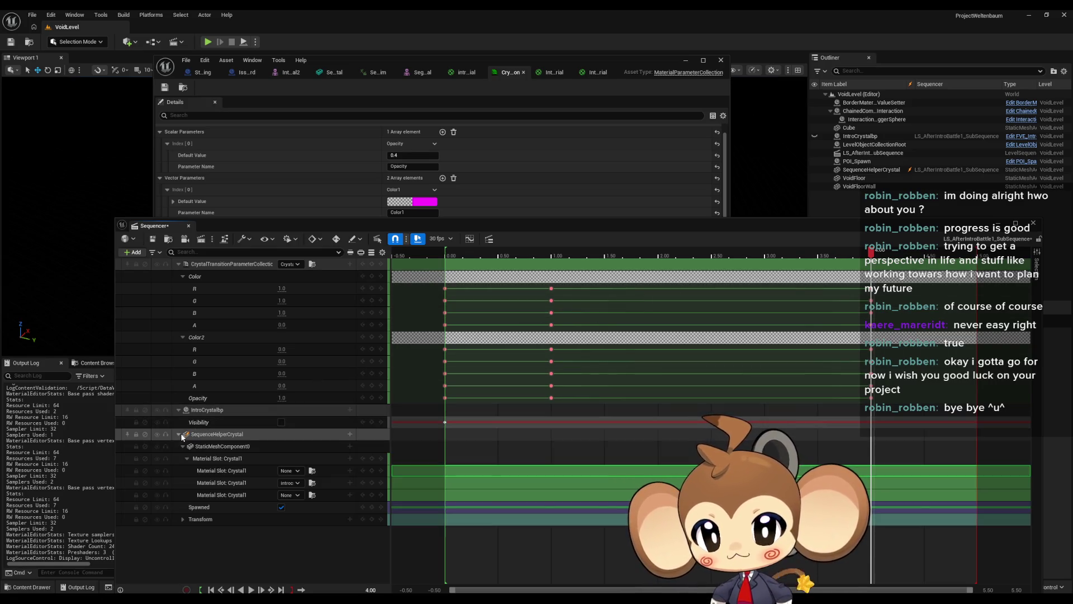
click(223, 474)
click(227, 462)
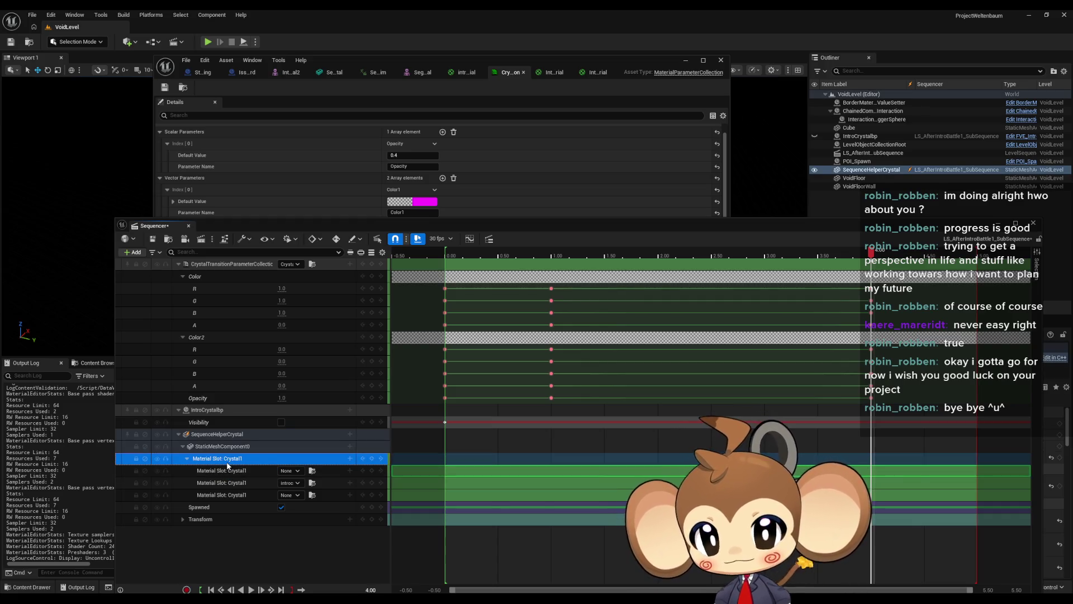
key(Delete)
Step: Inspect the StaticMeshComponent0, Transform and Spawned tracks, then collapse SequenceHelperCrystal
click(225, 447)
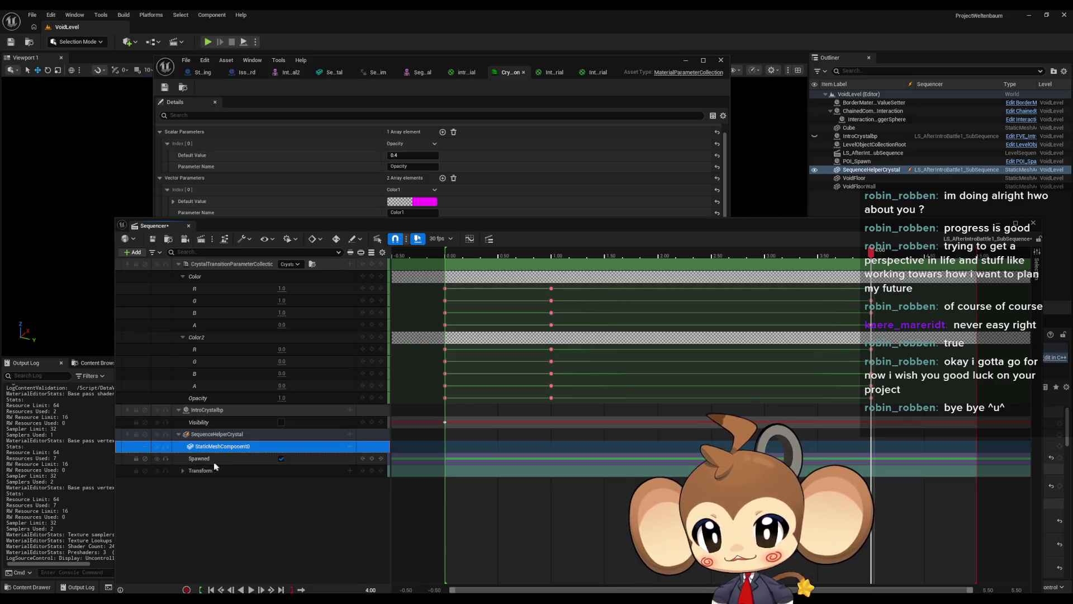
double_click(225, 449)
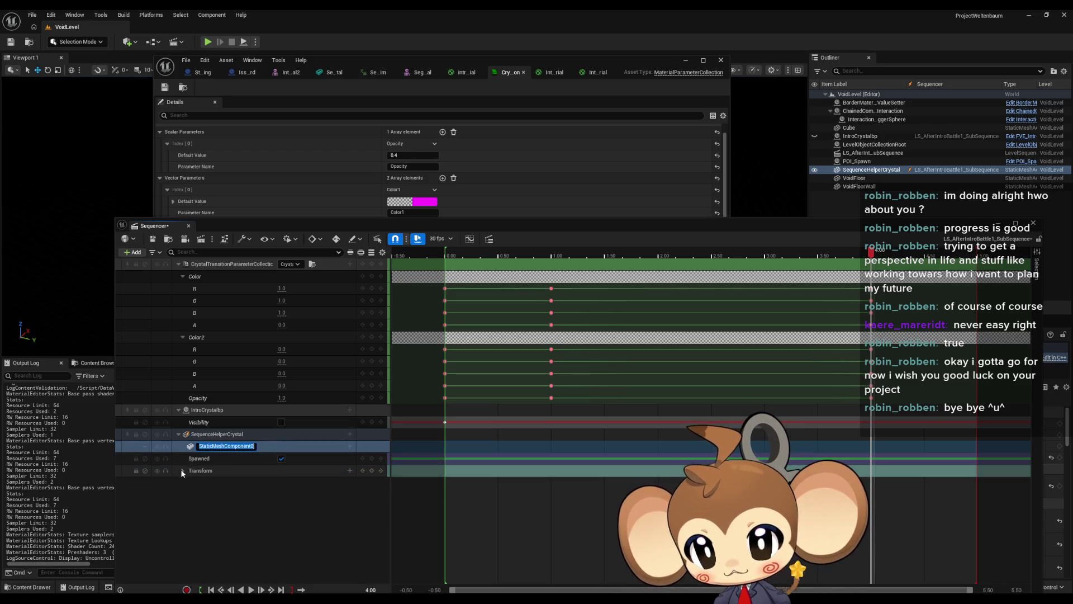
click(183, 471)
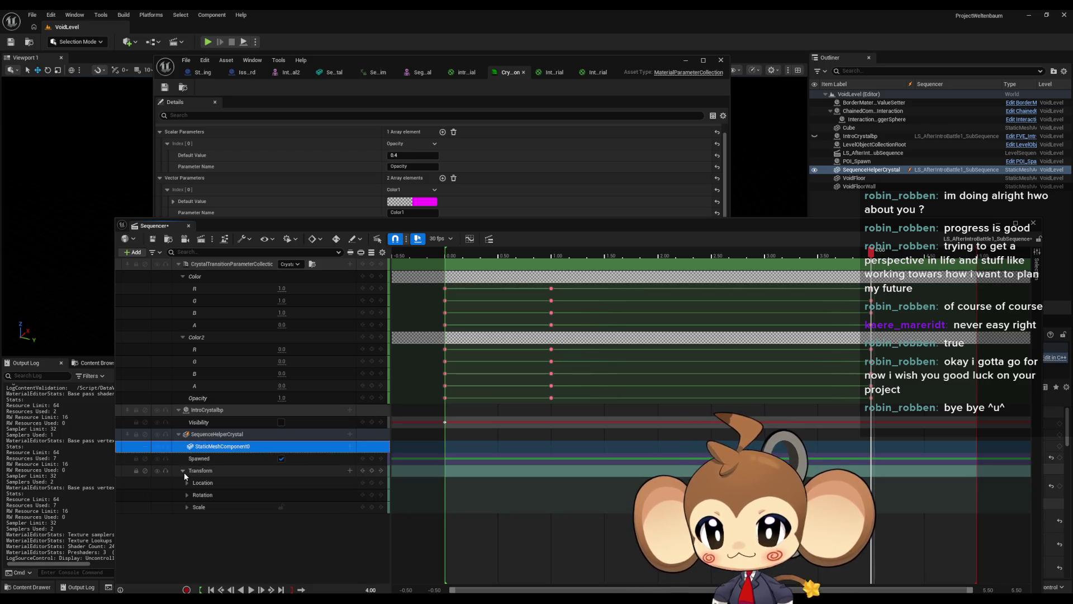
click(186, 482)
click(187, 483)
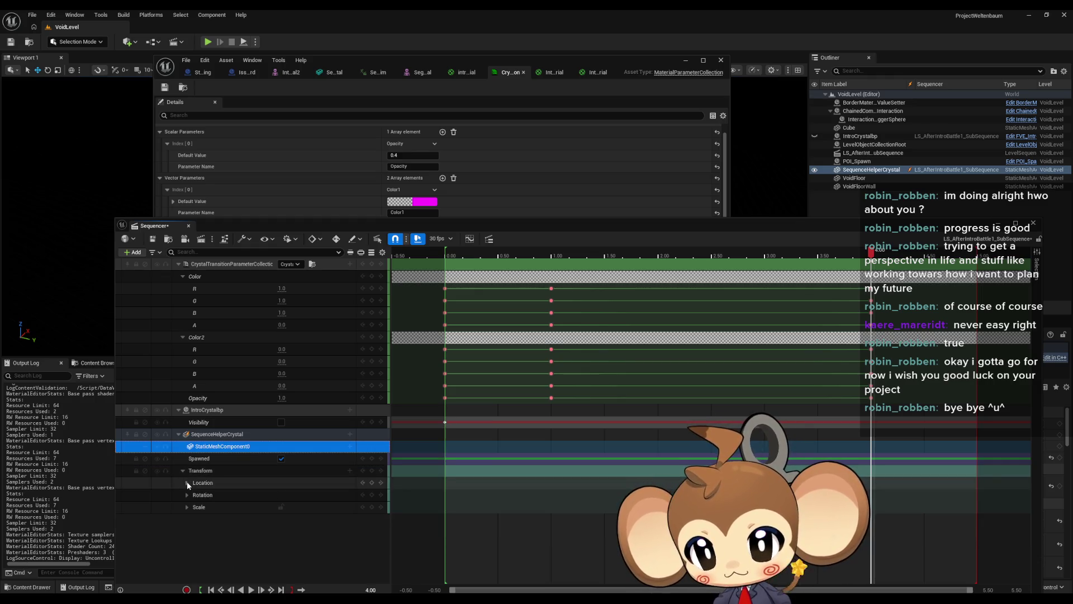
click(211, 461)
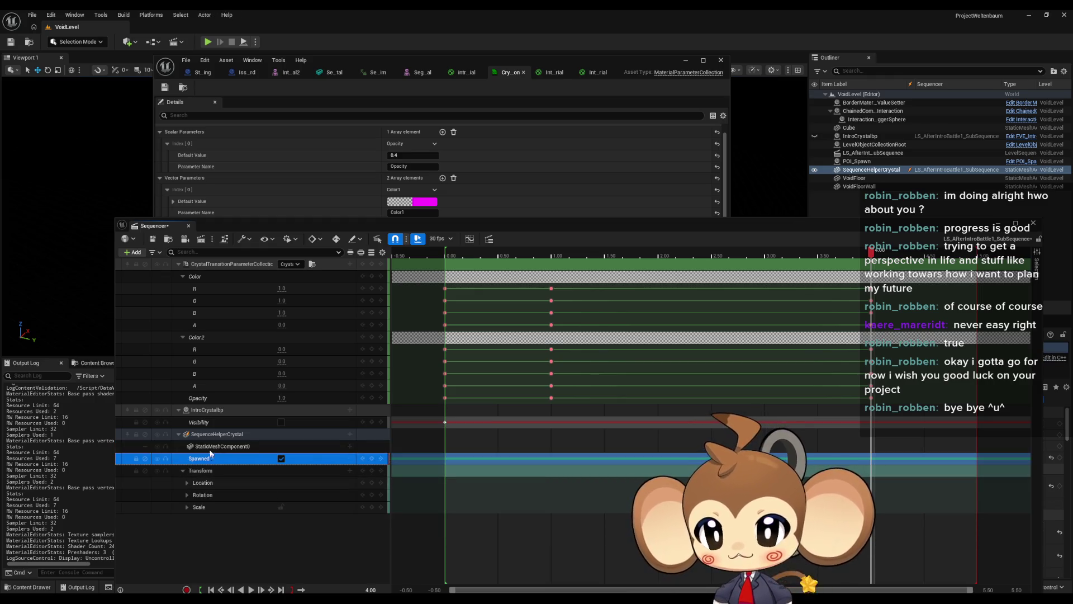
click(212, 450)
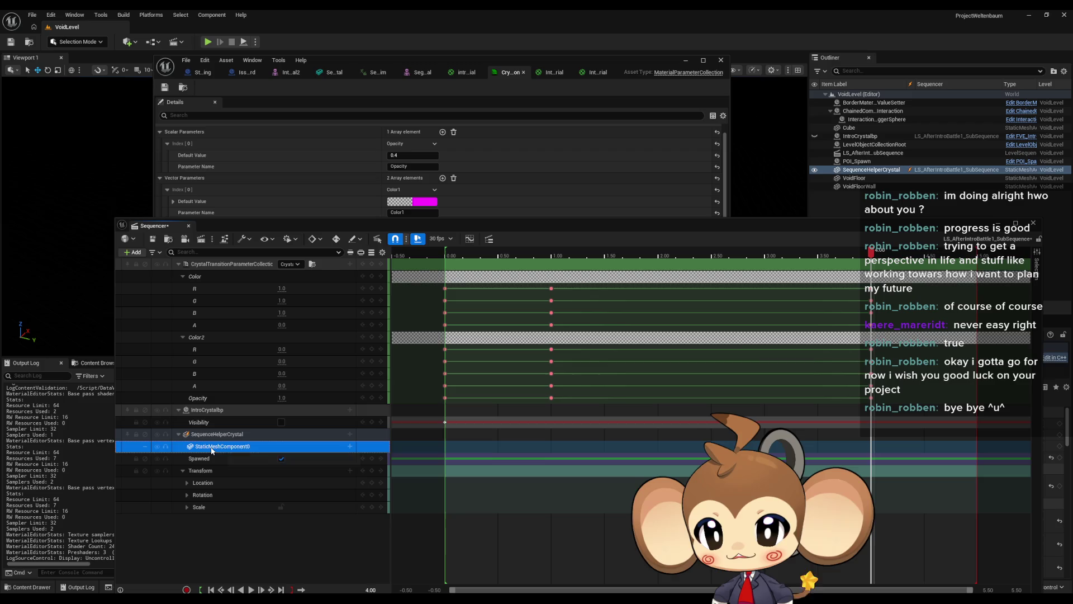
click(178, 434)
click(252, 496)
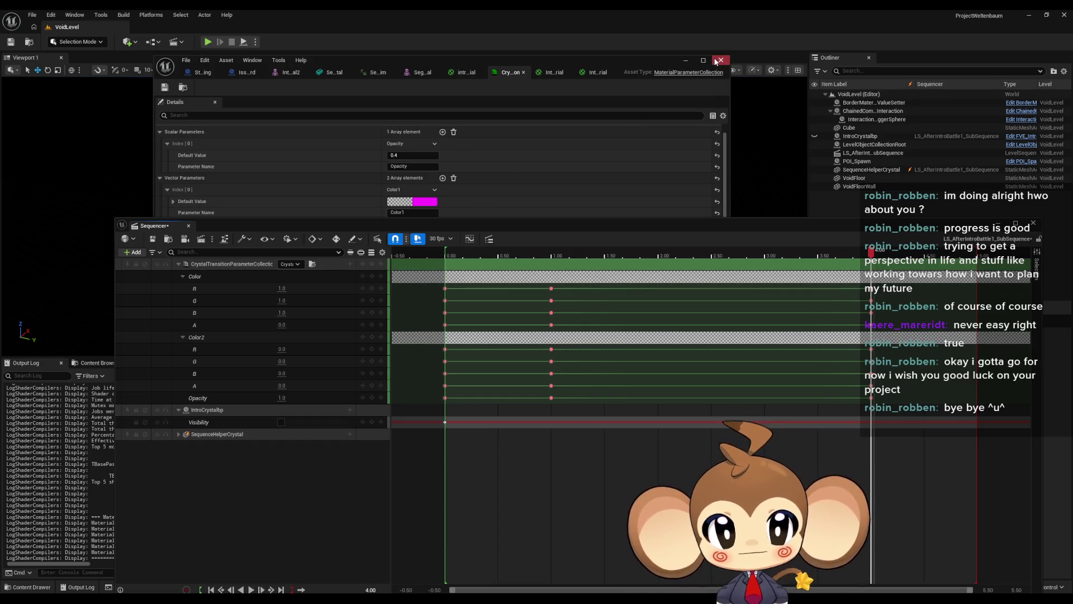
Step: Scrub the timeline to preview the crystal transition, then reposition the CrystalTransition collection window over Sequencer
drag(660, 62, 578, 433)
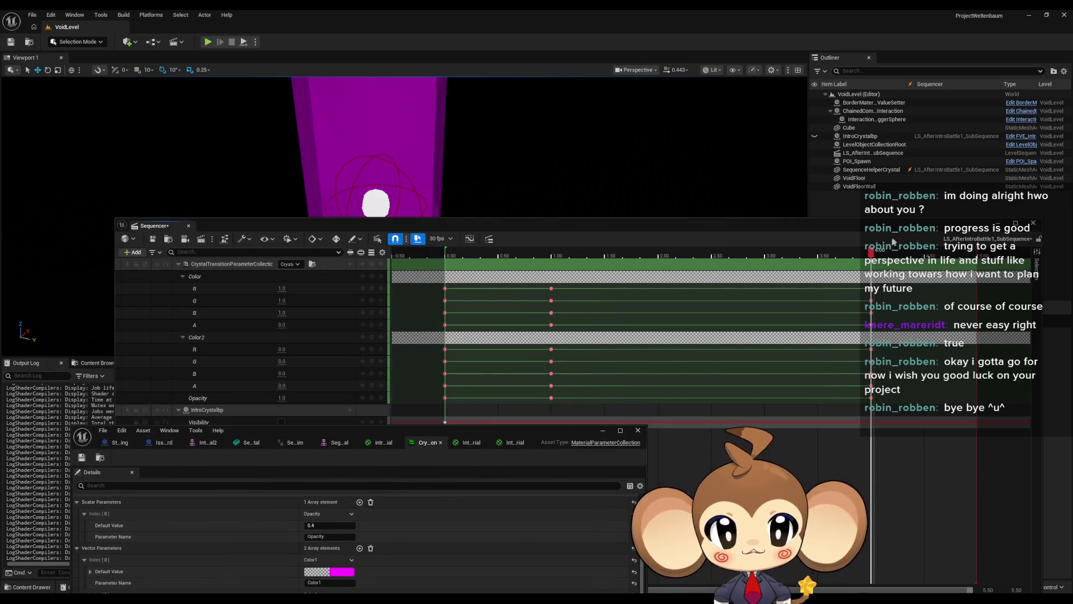
mouse_move(874, 252)
mouse_down()
mouse_move(447, 252)
mouse_move(902, 281)
mouse_move(446, 292)
mouse_up()
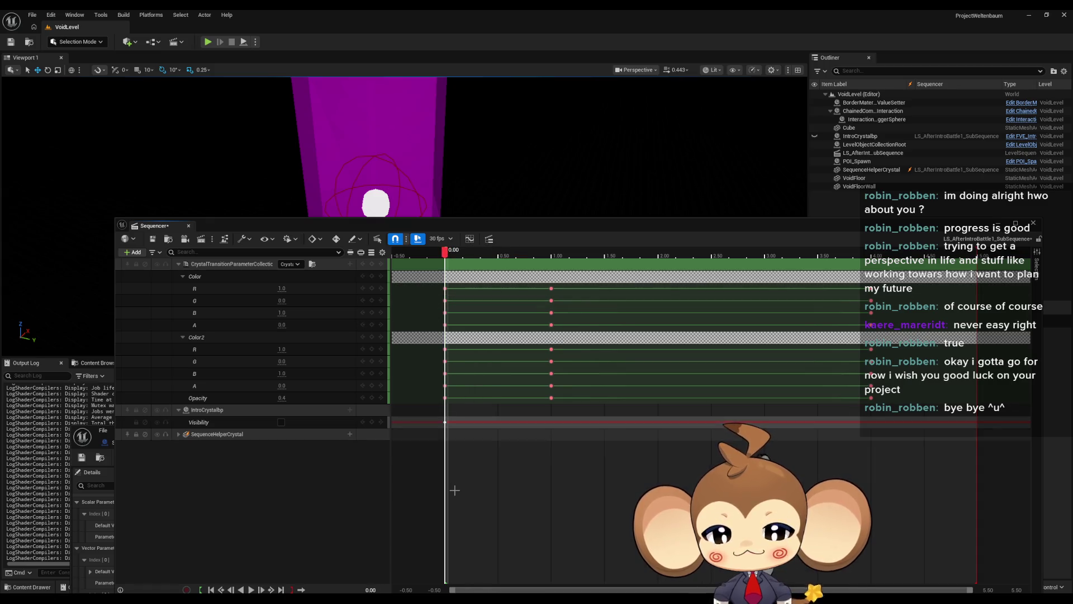
mouse_move(402, 599)
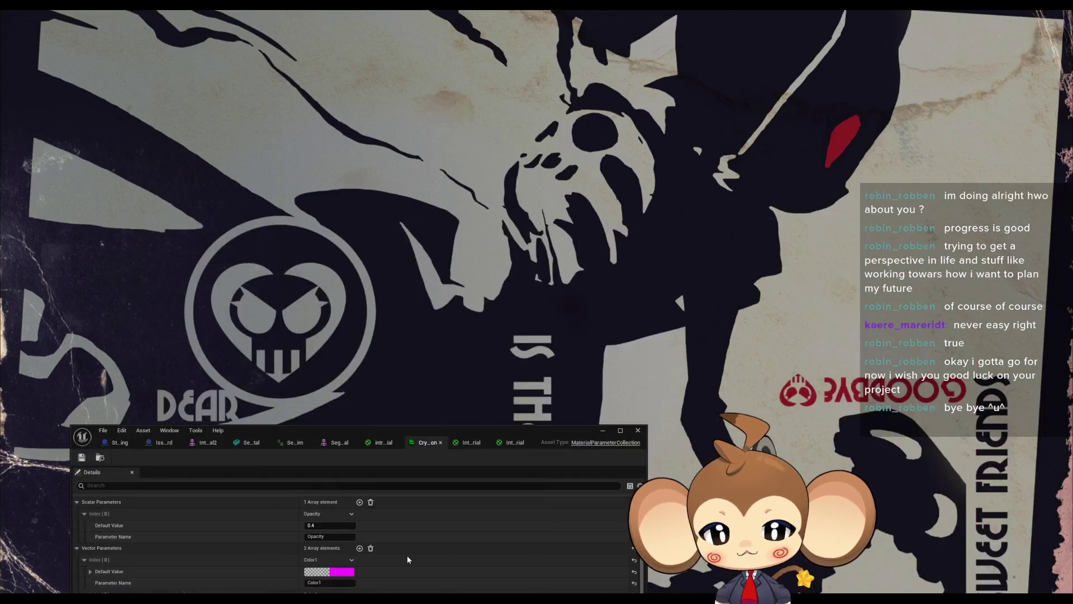
click(407, 555)
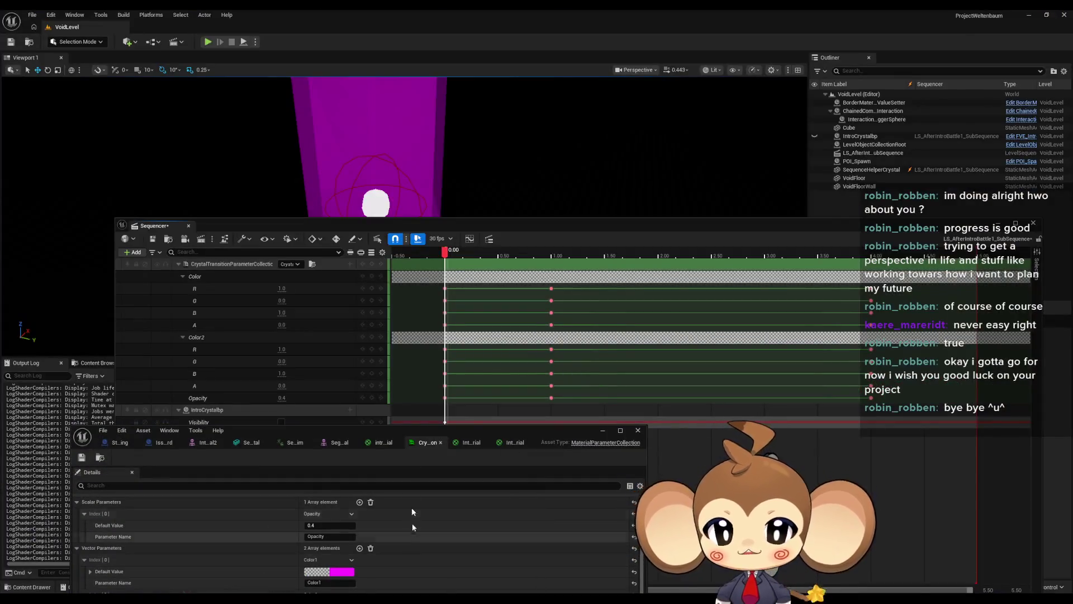
drag(383, 432, 431, 281)
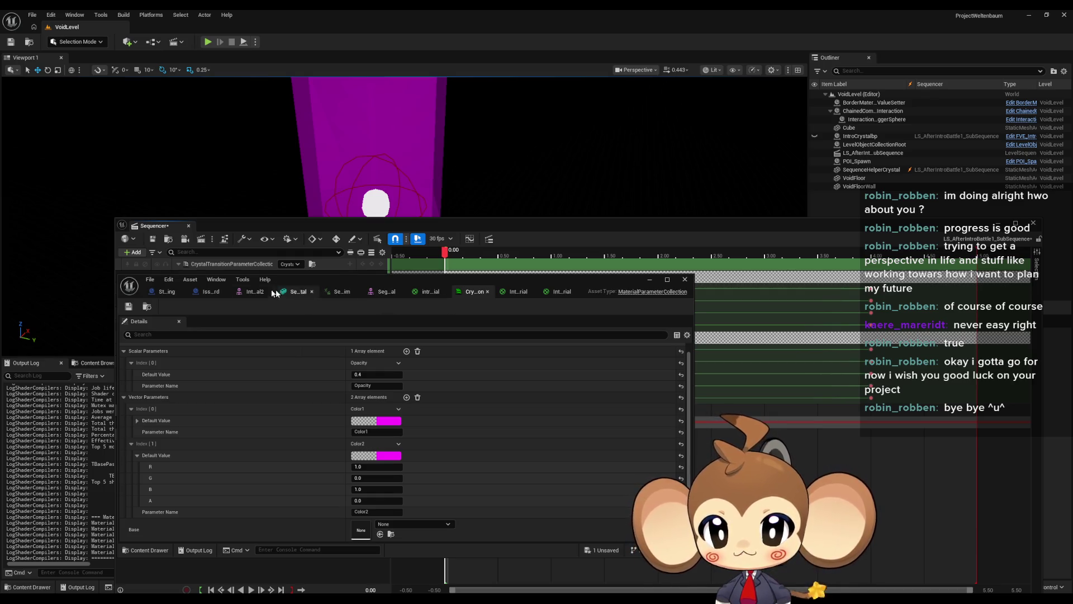
Step: Review IntroCrystal2's Element 0 material list unchanged, then switch to the SequenceHelperCrystal mesh editor
click(250, 292)
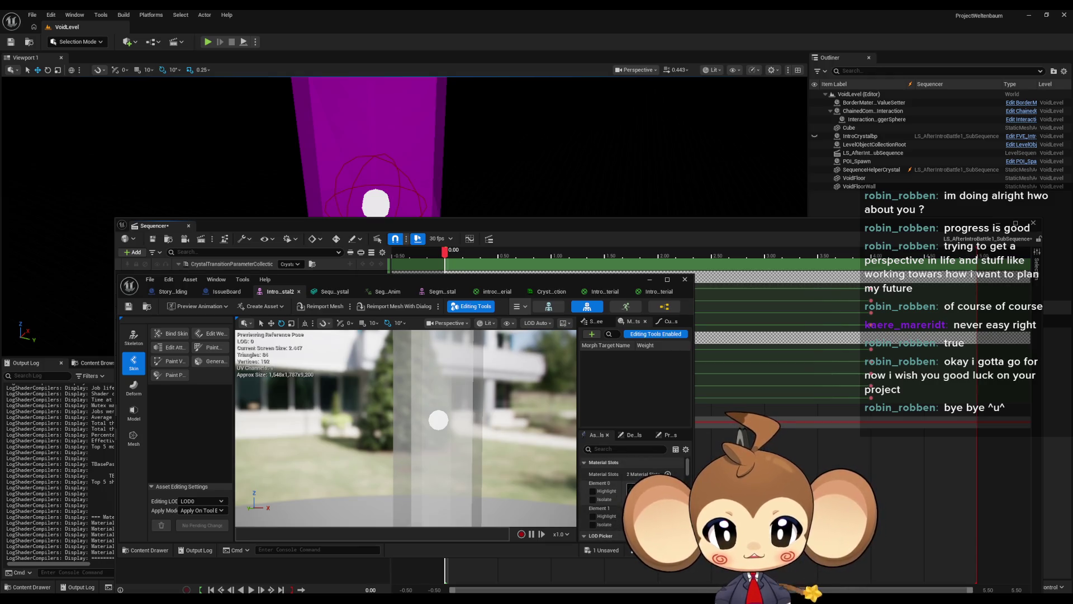
click(662, 488)
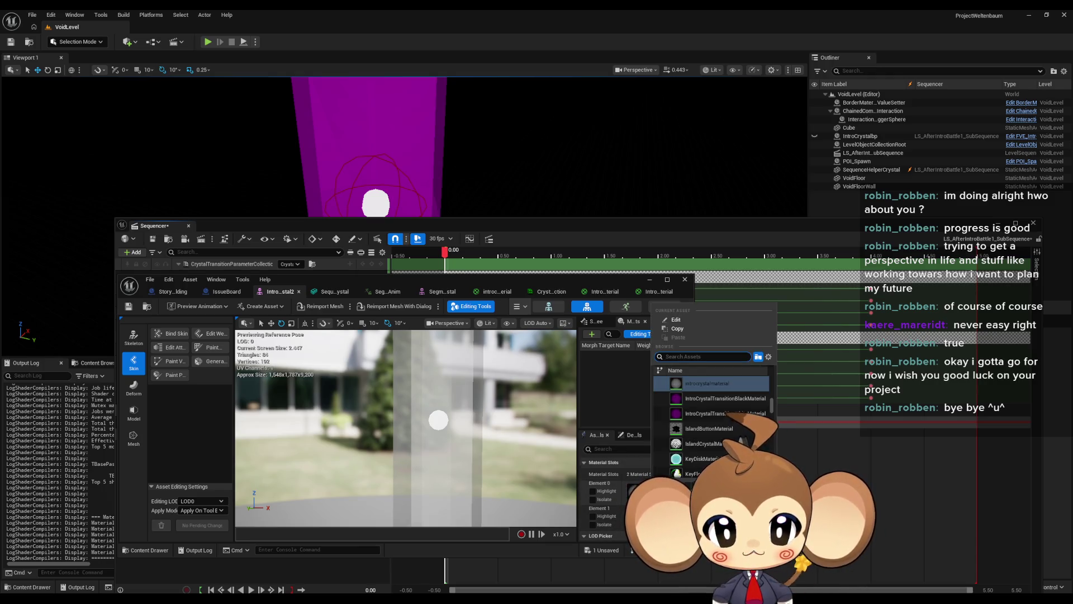
click(742, 442)
double_click(426, 280)
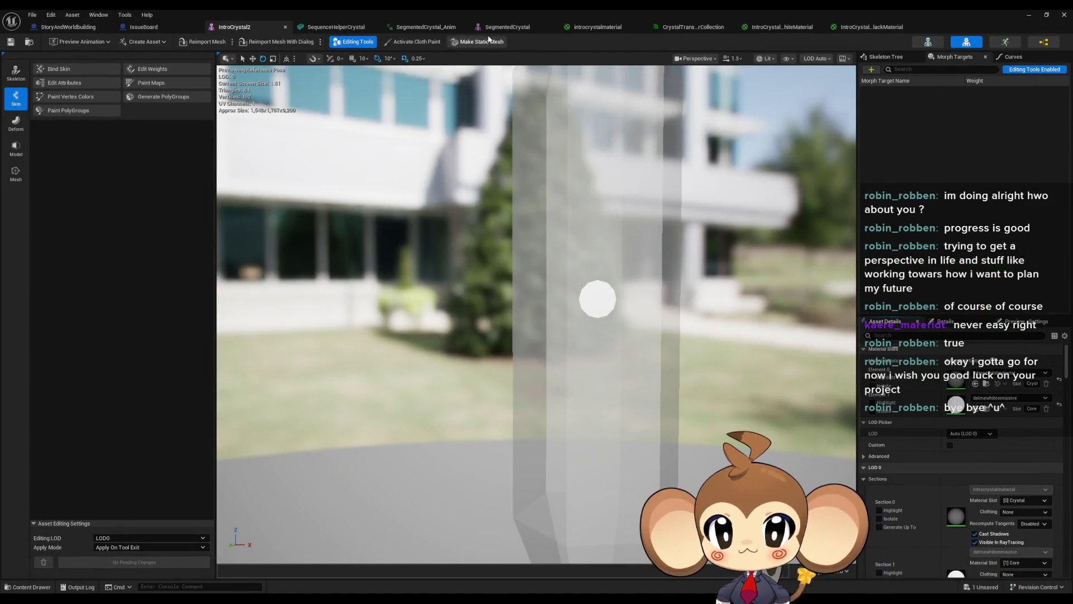
double_click(429, 11)
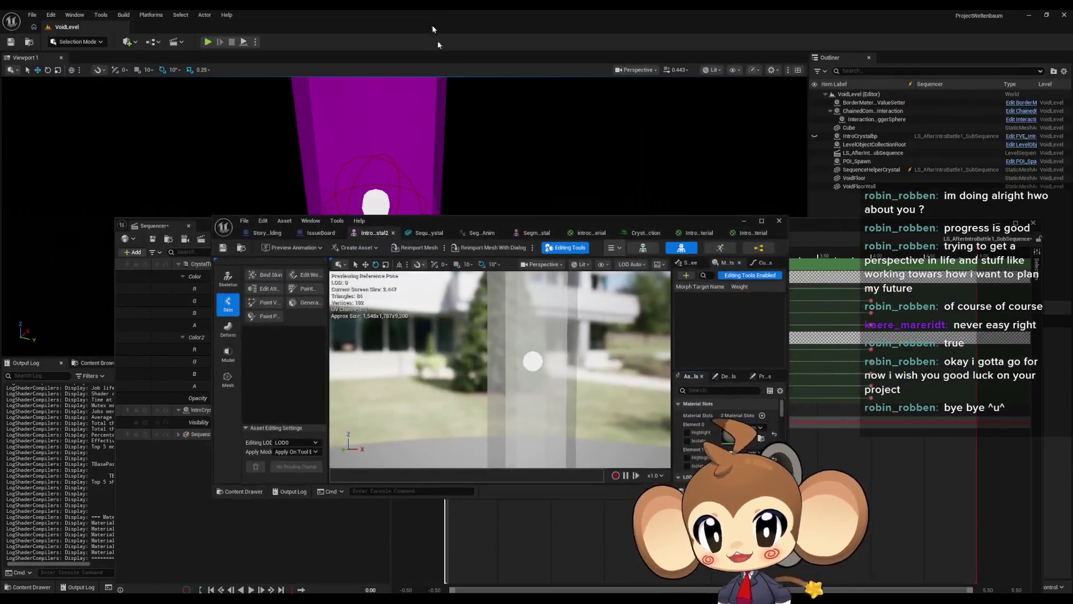
click(428, 232)
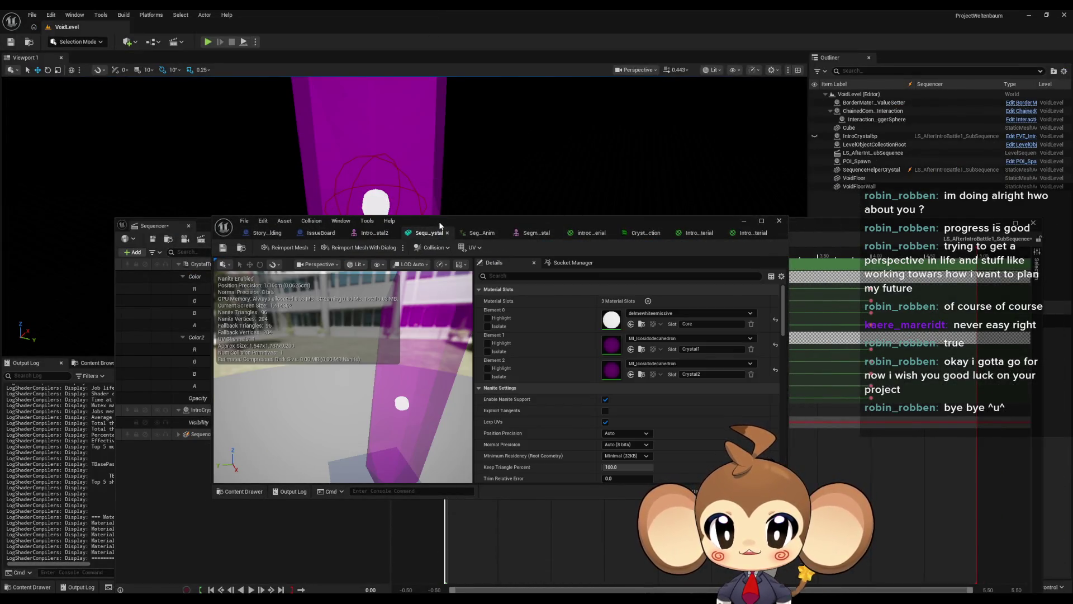
Step: Assign IntroCrystalTransitionWhiteMaterial to Element 1 and IntroCrystalTransitionBlackMaterial to Element 2, then save
double_click(440, 224)
click(775, 135)
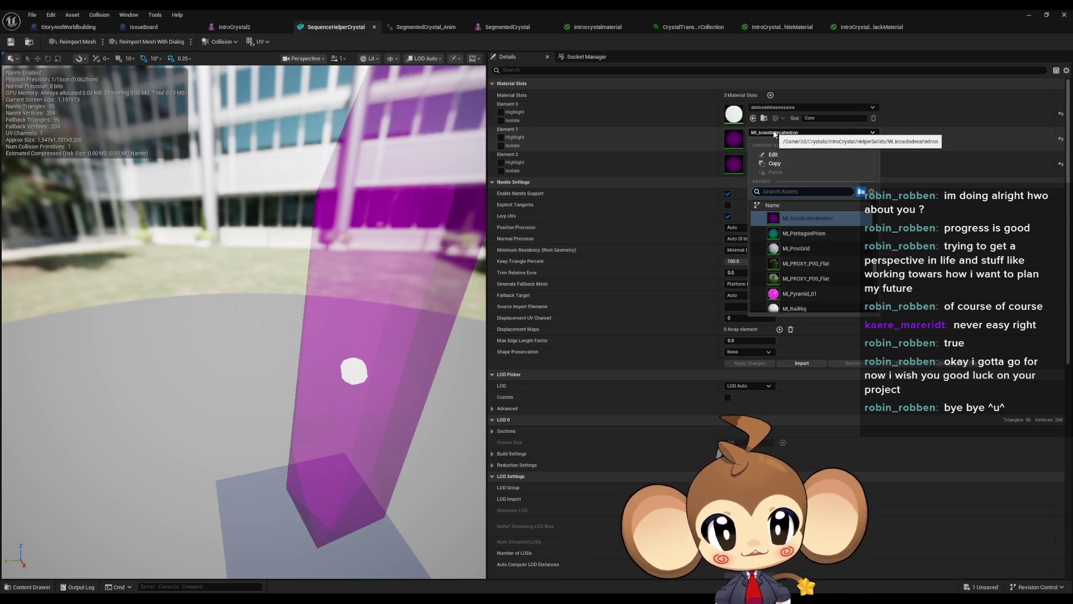
text(tran cry)
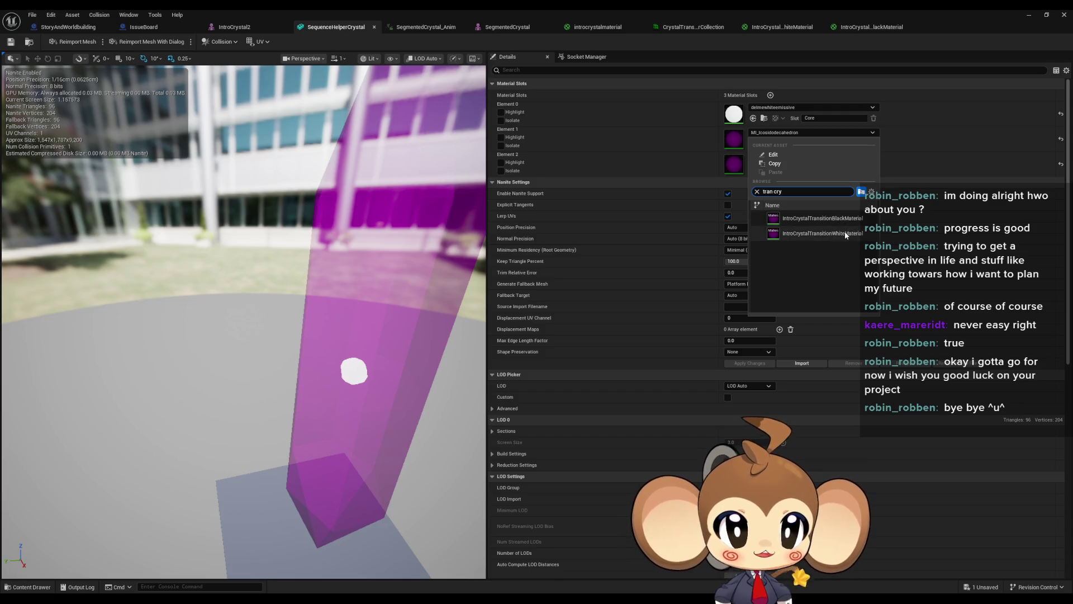
click(805, 232)
click(795, 157)
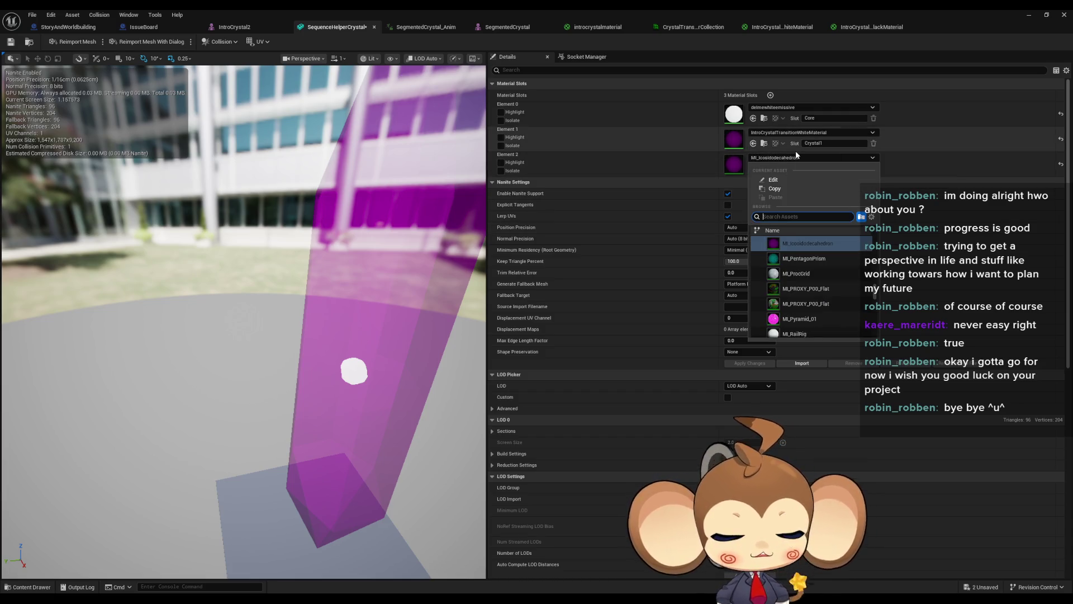
text(tran c black)
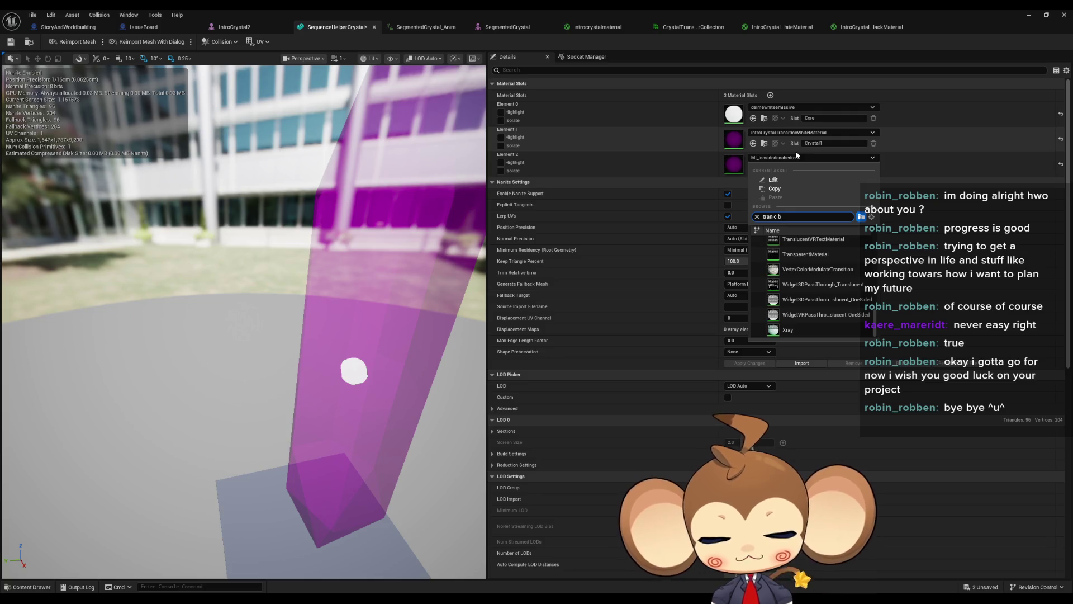
click(822, 244)
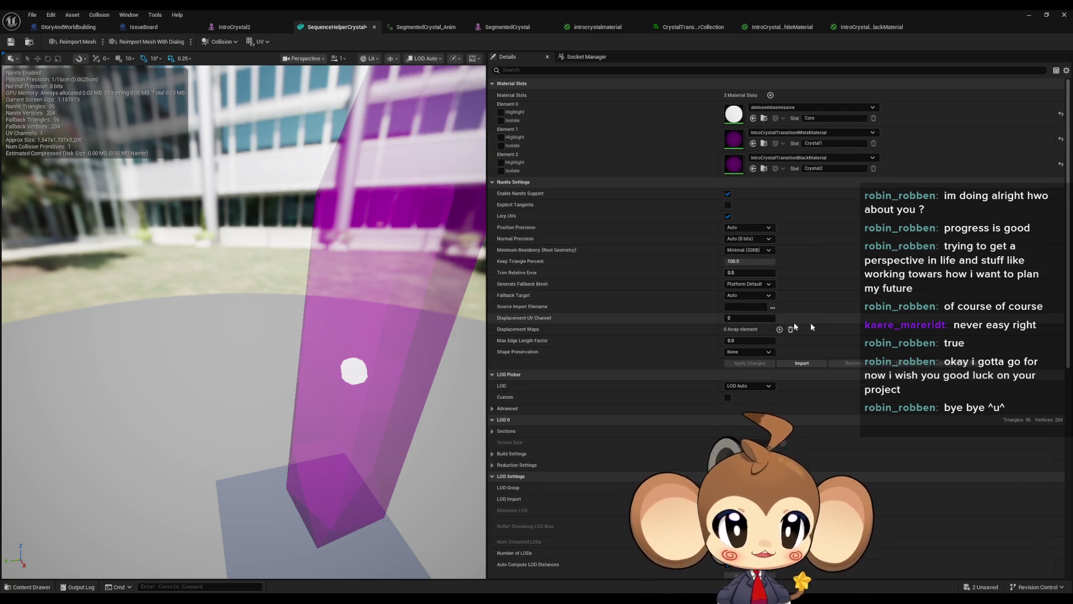
click(11, 43)
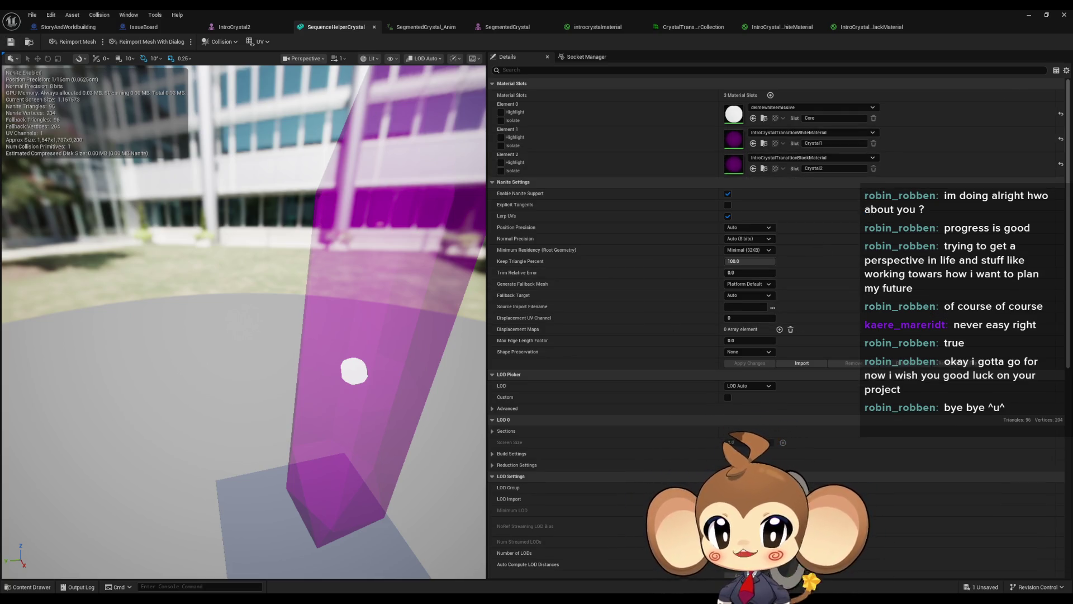
click(1034, 16)
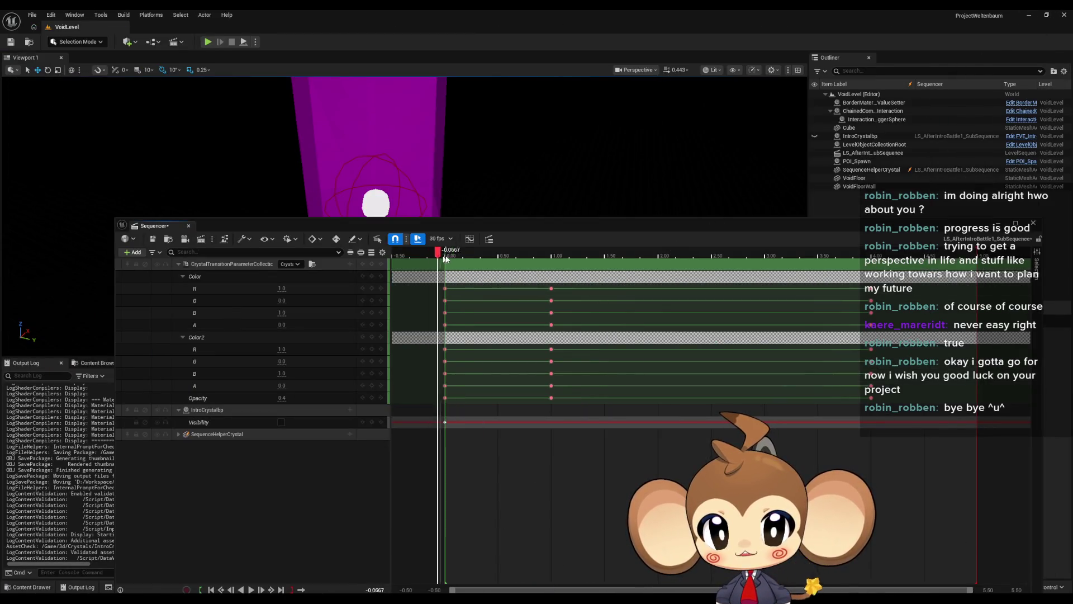
Step: Scrub the Sequencer playhead partway to preview the crystal's magenta transition
mouse_move(445, 253)
mouse_down()
mouse_move(863, 270)
mouse_move(702, 254)
mouse_move(442, 255)
mouse_move(836, 257)
mouse_move(446, 256)
mouse_up()
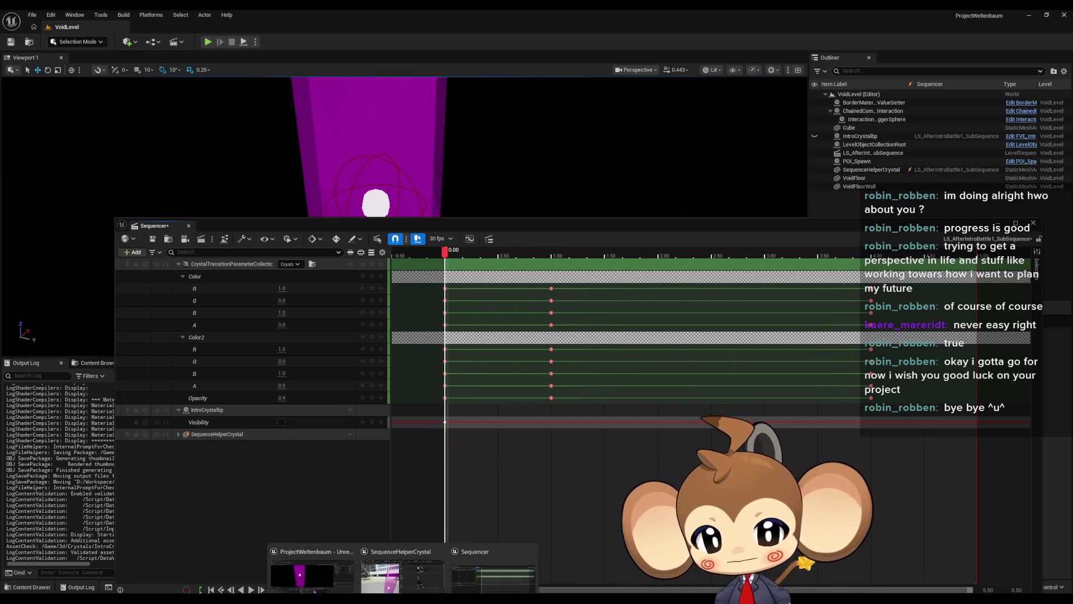
Step: Inspect the Black material's Color2 and Opacity parameter nodes, then the White material's Opacity node
key(alt+Tab)
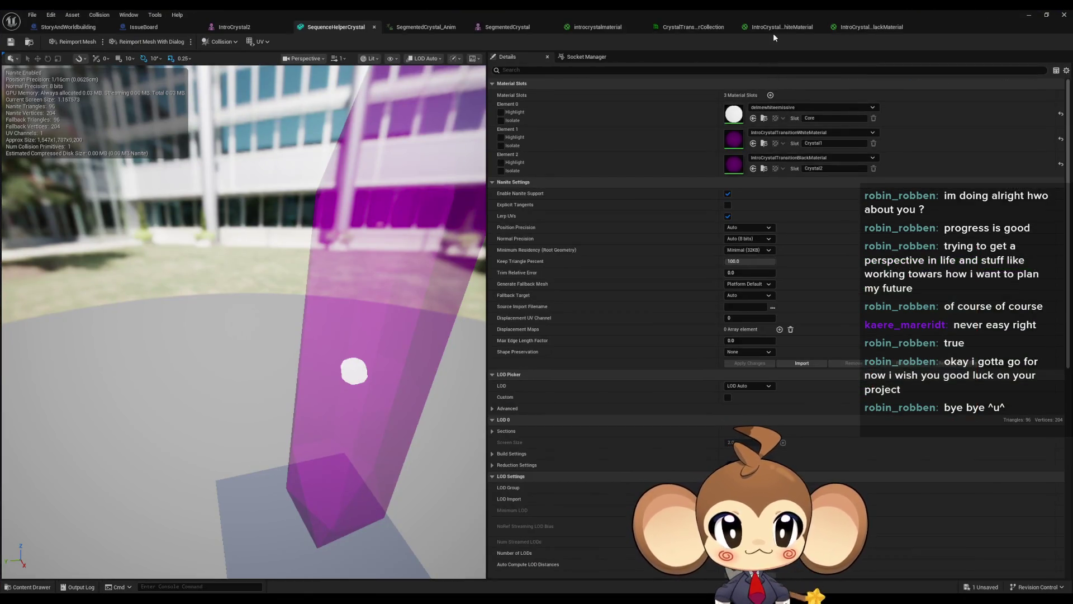
click(787, 30)
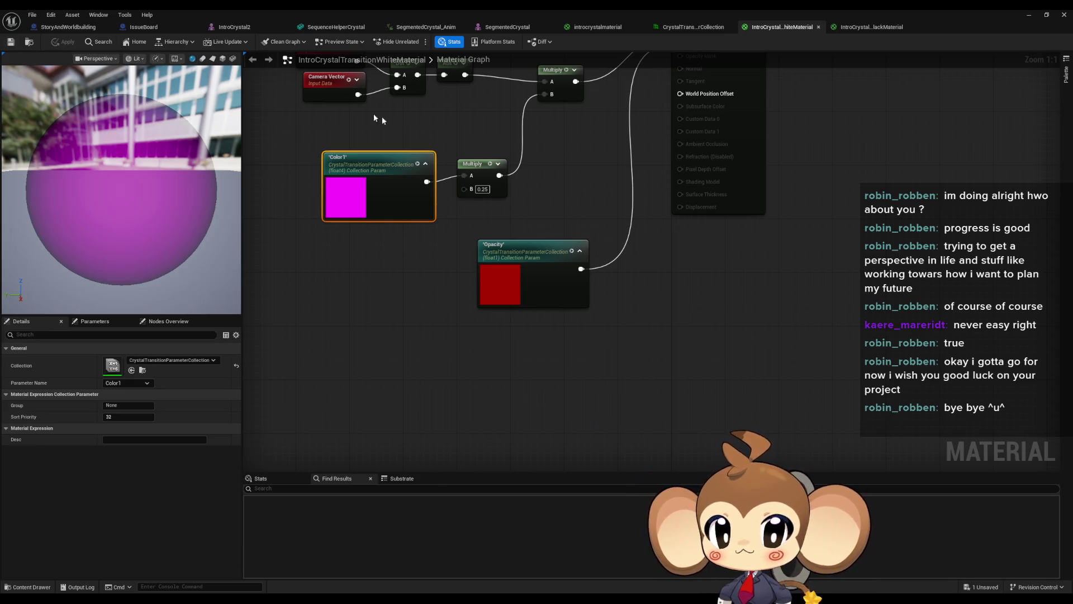
click(868, 28)
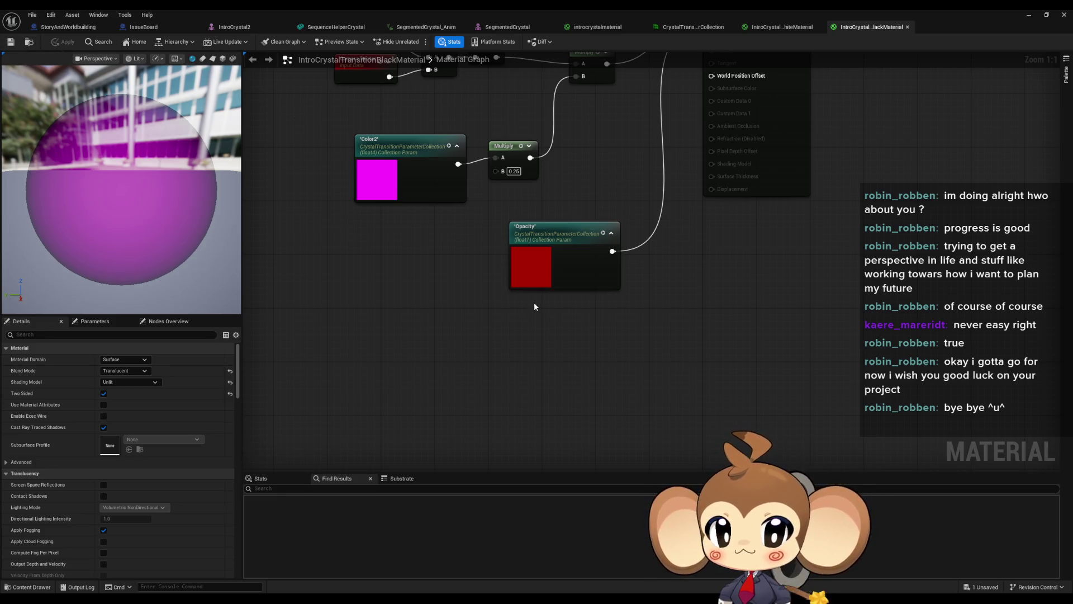
drag(535, 307, 549, 394)
click(401, 258)
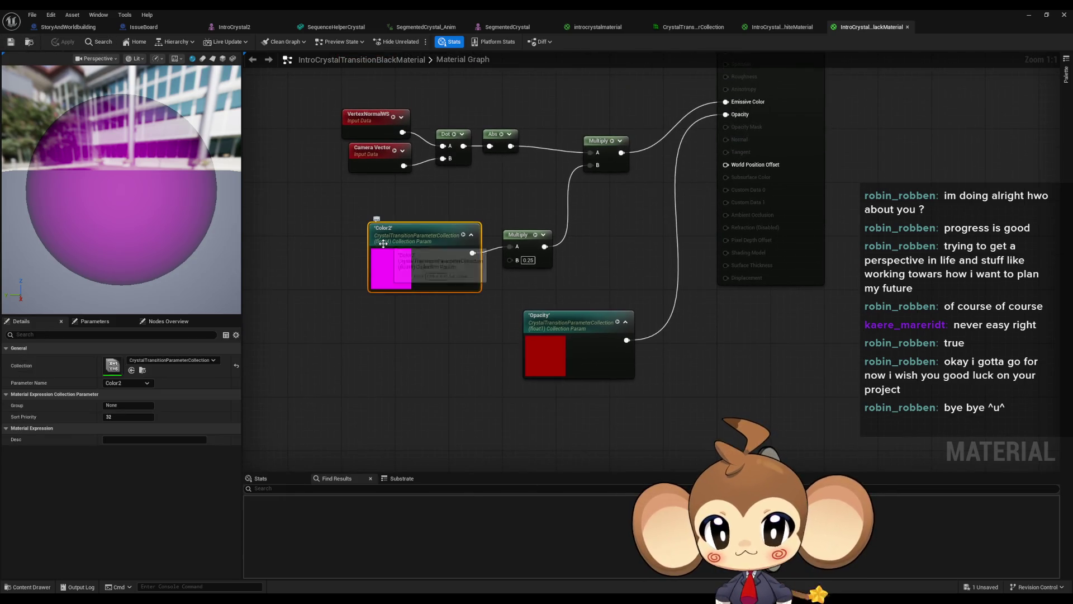
click(544, 321)
click(777, 28)
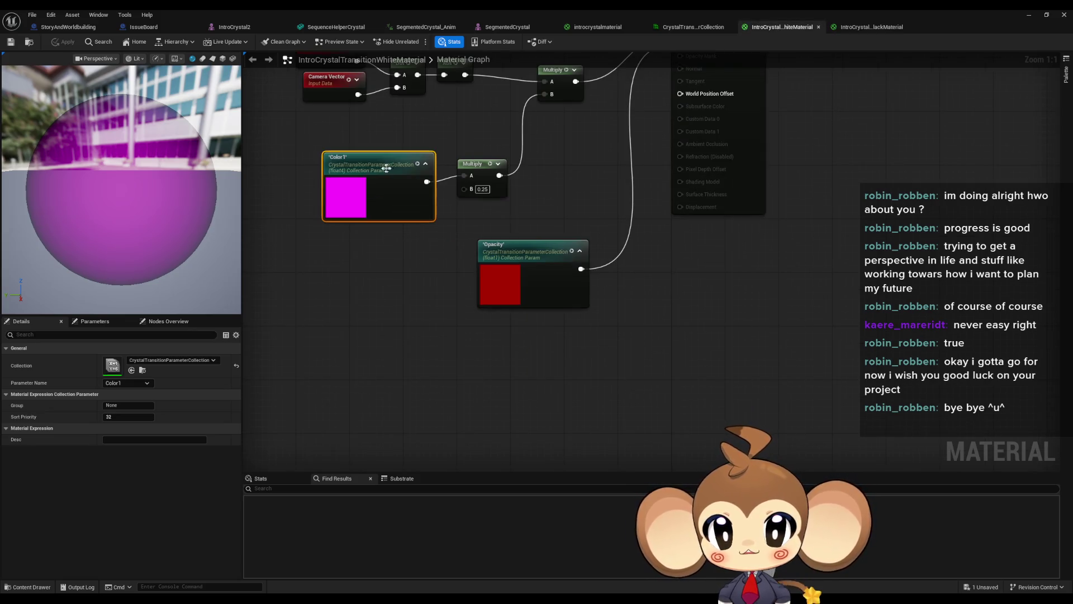
click(516, 256)
key(Home)
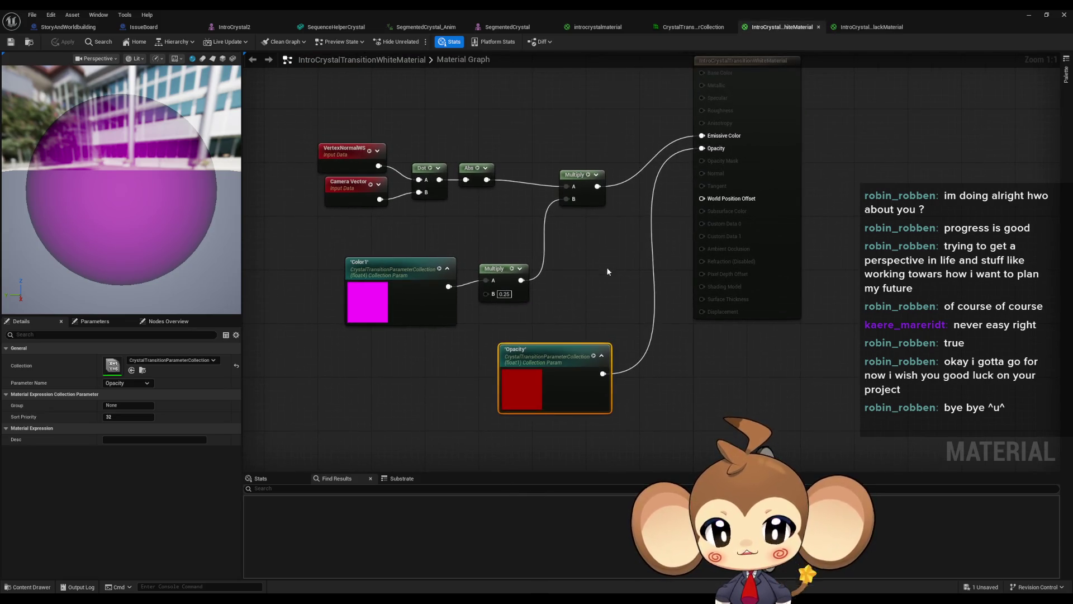
Step: Check the Black material's Multiply constants feeding Emissive Color, then restore the floating editor window
click(854, 27)
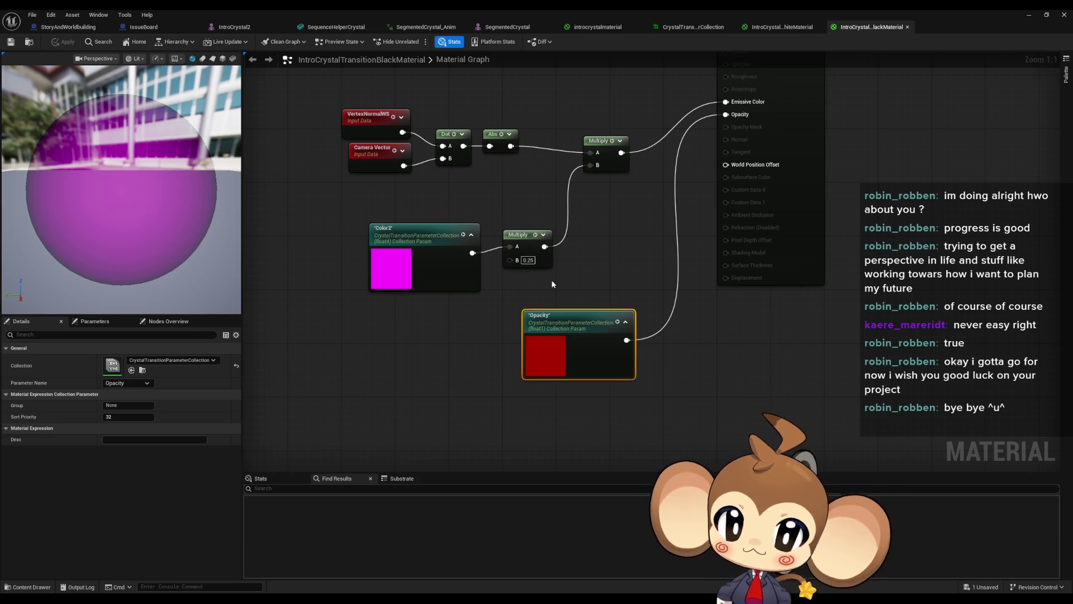
key(Home)
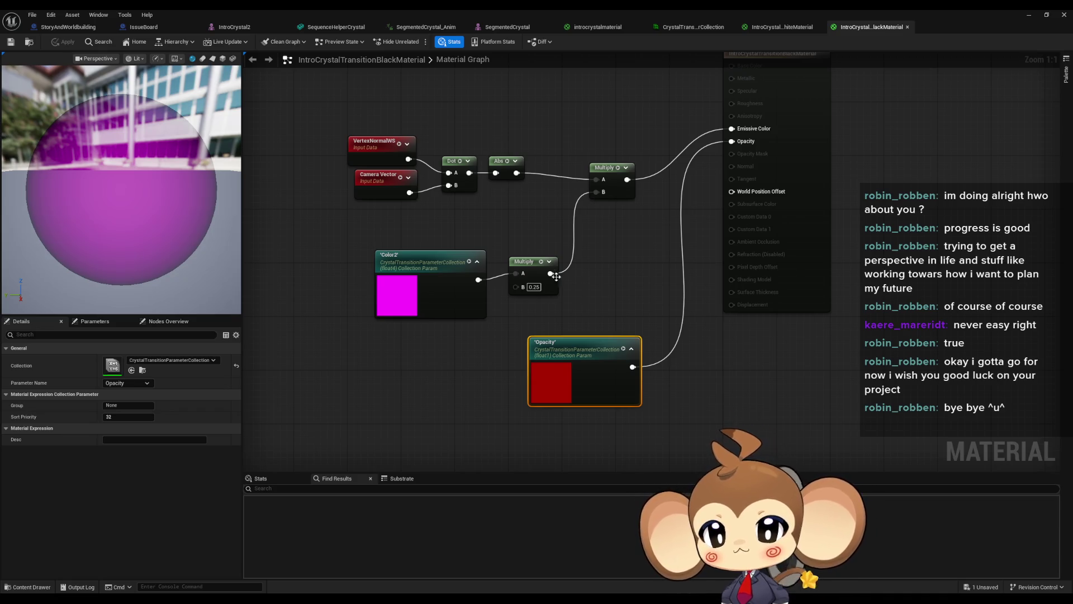
key(Home)
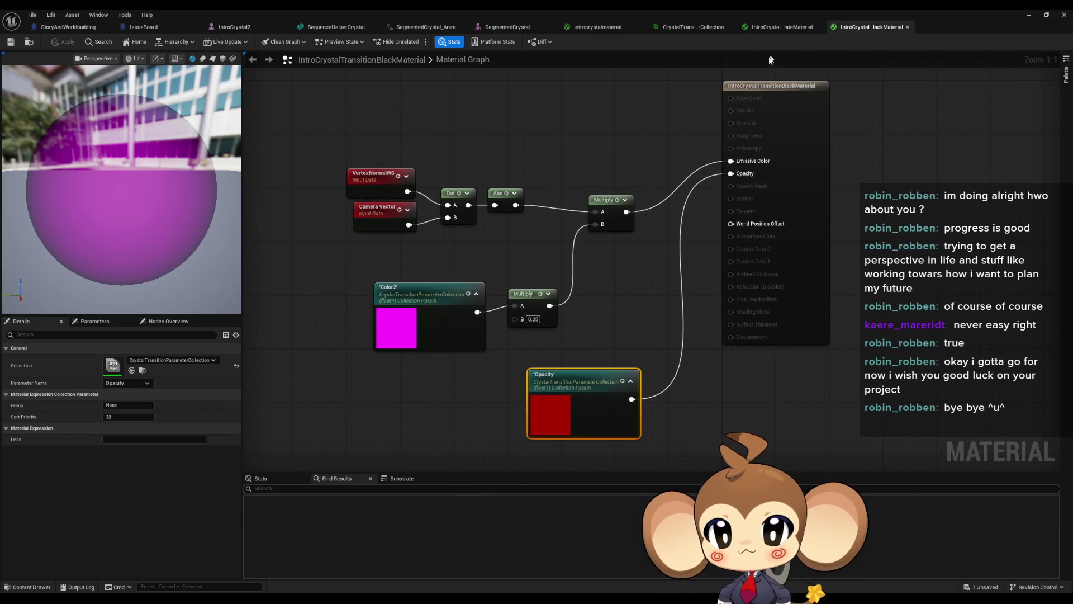
drag(543, 257, 605, 306)
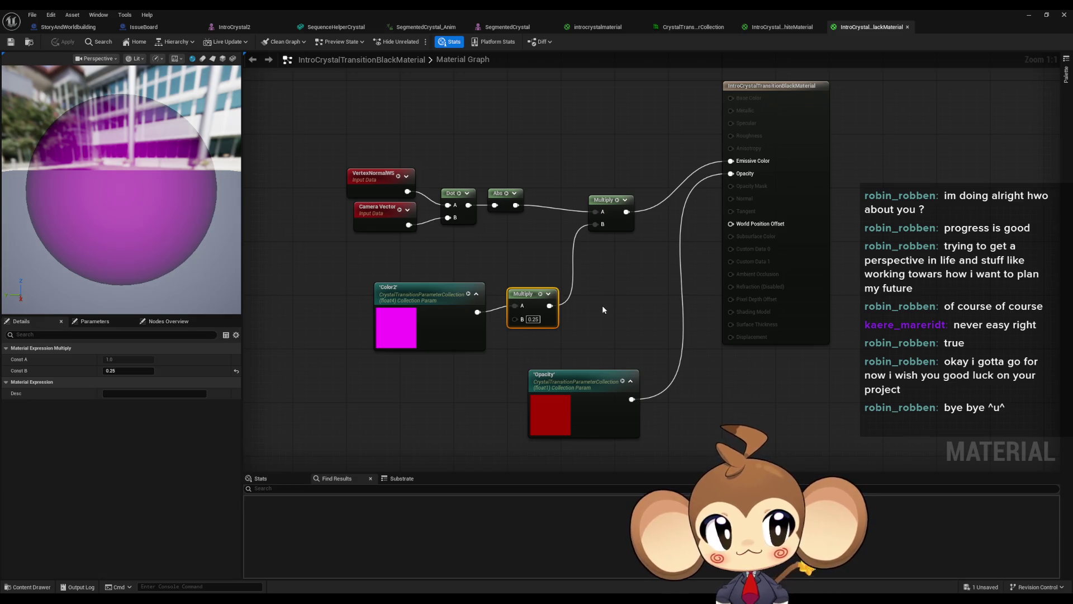
click(603, 309)
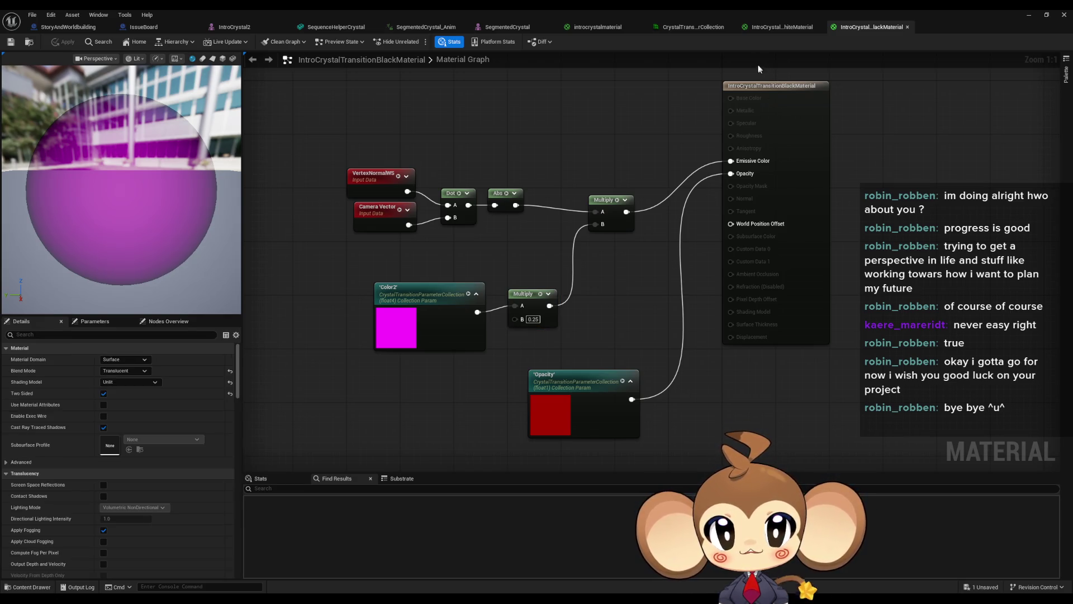
double_click(574, 14)
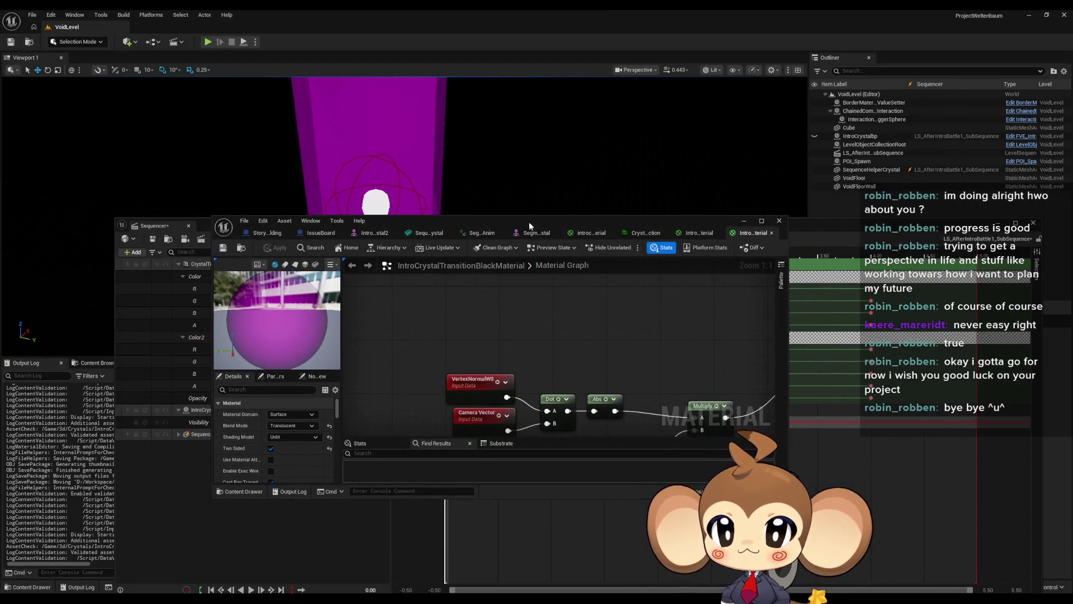
Step: Move the material editor aside and scrub the Sequencer through the transition, then back to 0
drag(529, 222, 368, 495)
click(458, 255)
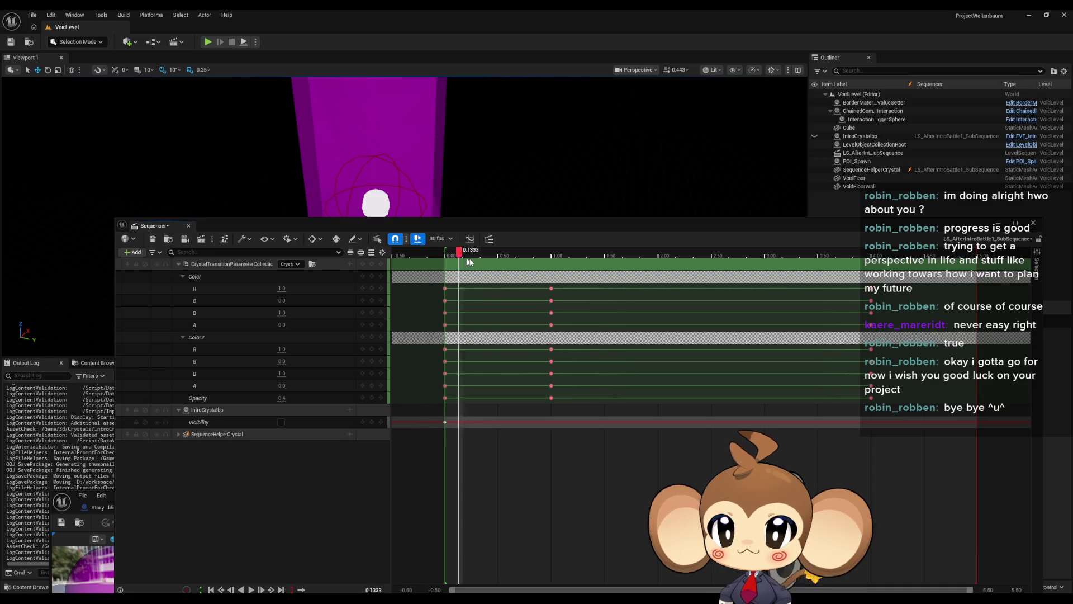
drag(468, 262, 871, 283)
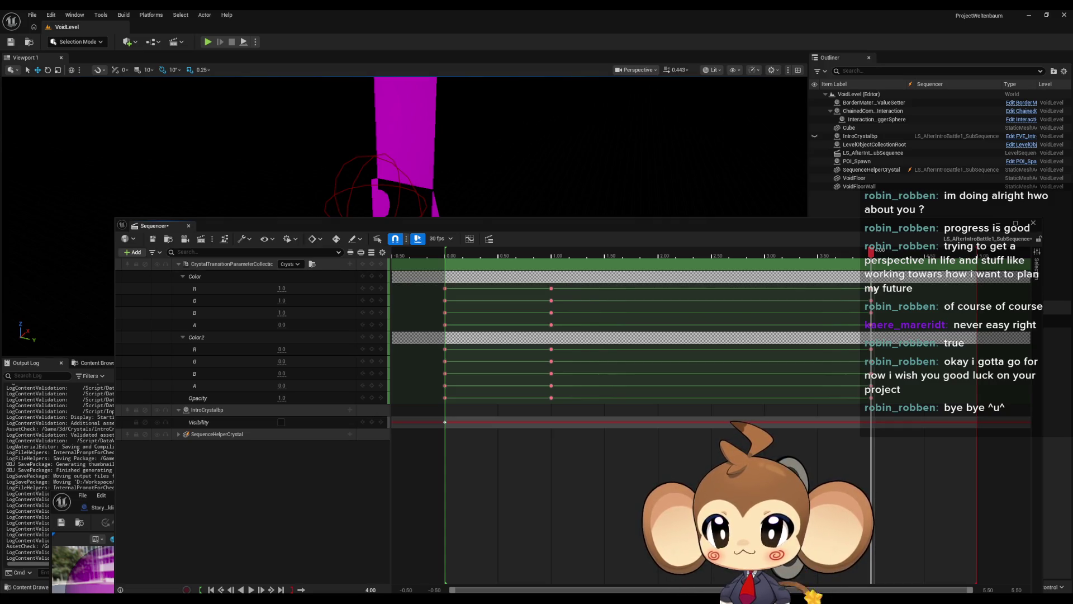
mouse_move(871, 282)
mouse_down()
mouse_move(595, 284)
mouse_move(828, 290)
mouse_move(719, 300)
mouse_move(872, 306)
mouse_move(805, 307)
mouse_move(893, 302)
mouse_up()
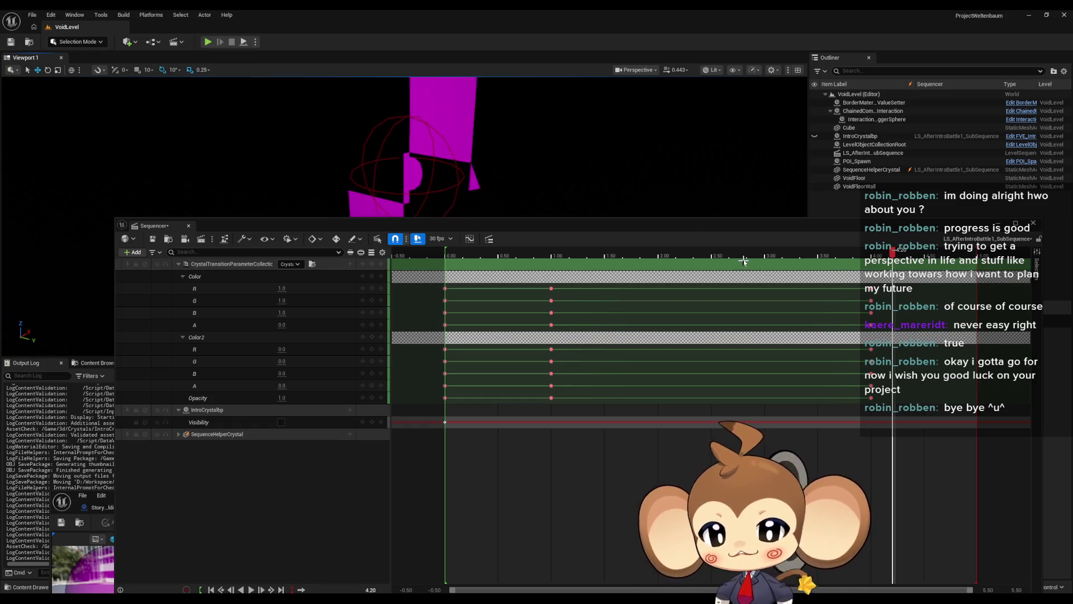
mouse_move(893, 253)
mouse_down()
mouse_move(486, 252)
mouse_move(451, 254)
mouse_move(448, 272)
mouse_up()
Step: Key Color A and Color2 A at 1.0 at the 0 and 1 second marks
click(281, 325)
text(1)
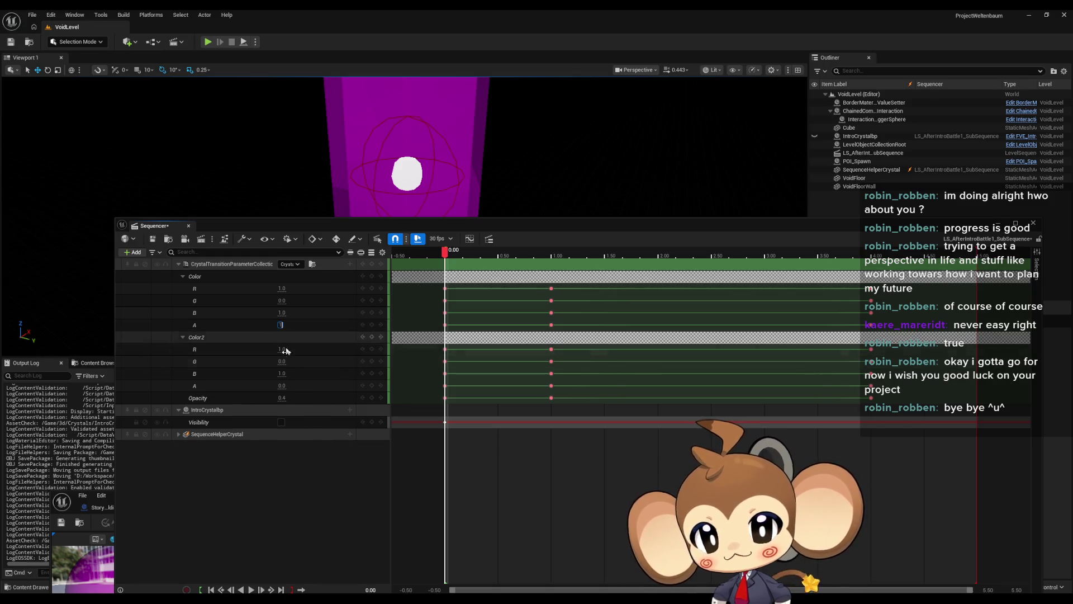
click(282, 386)
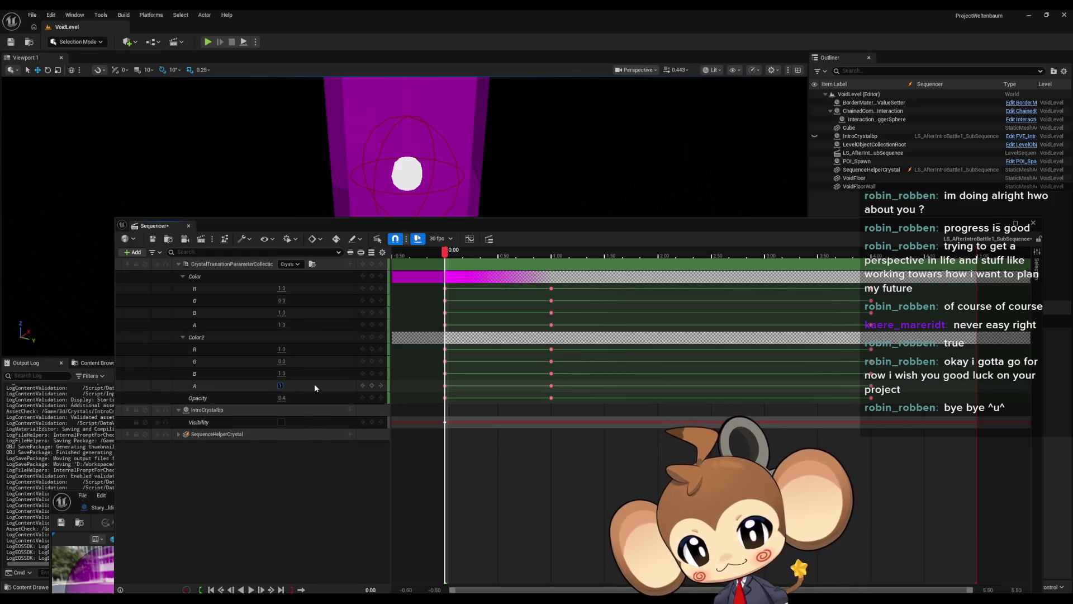
key(Return)
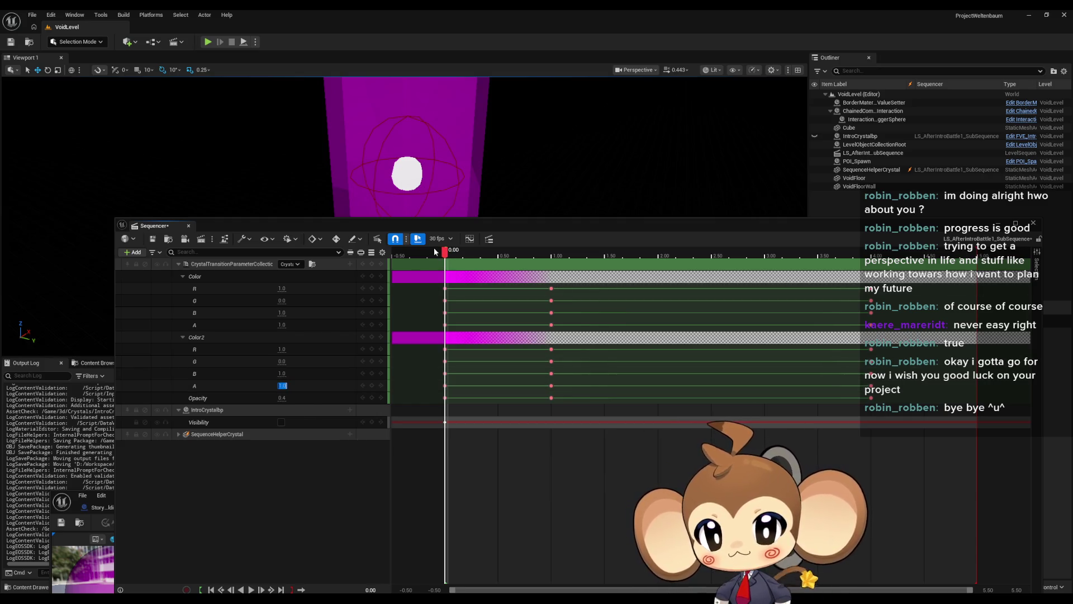
drag(445, 253, 552, 257)
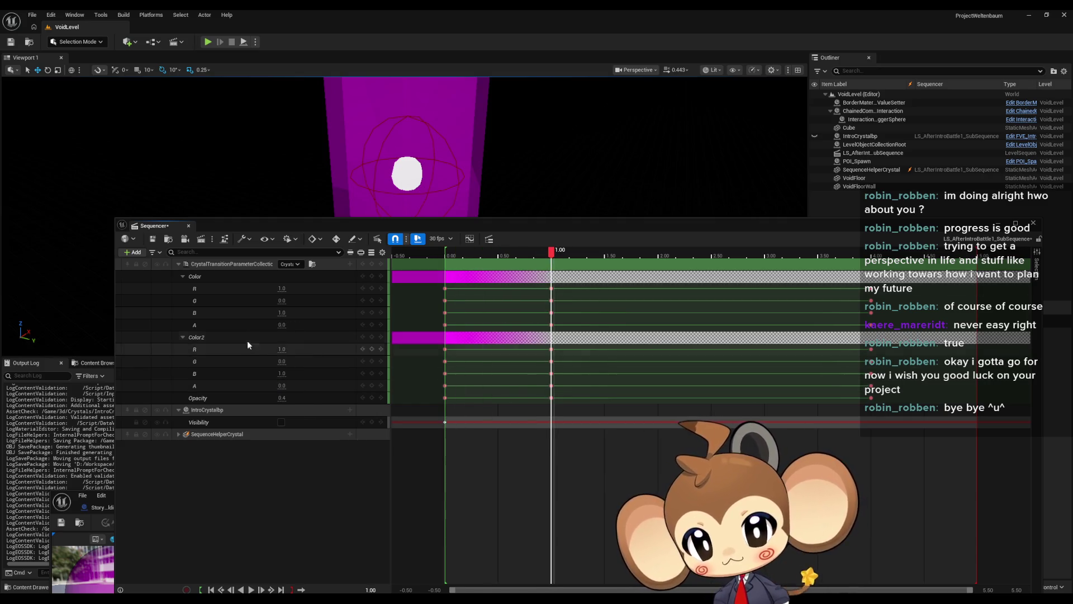
click(282, 325)
text(1)
click(282, 385)
text(1)
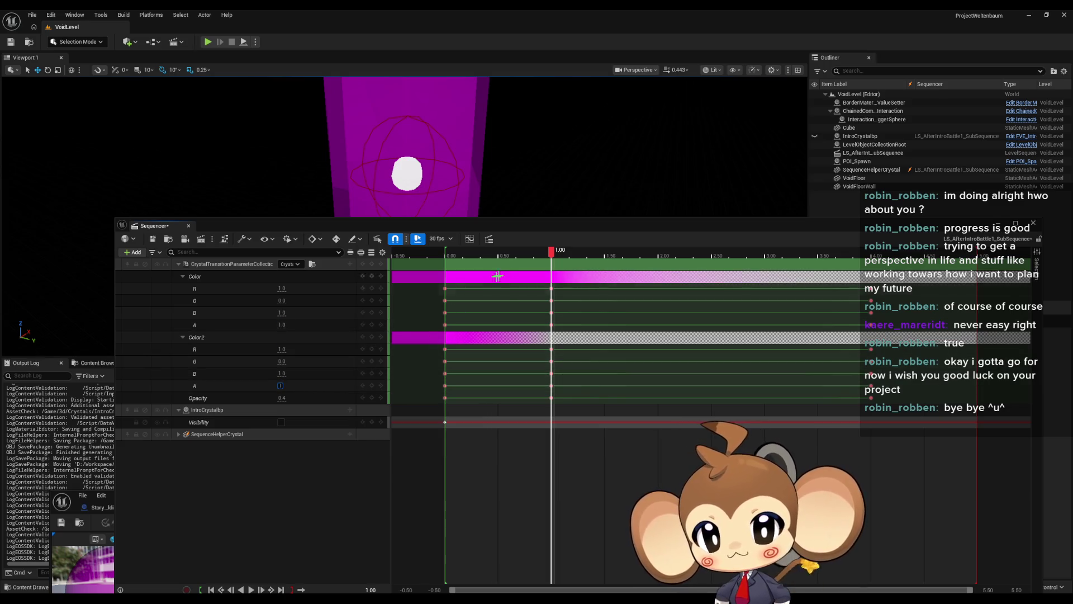
key(Return)
Step: Key Color2 A at 1.0 at 4 seconds, return to the start, and select SequenceHelperCrystal
drag(551, 257, 870, 257)
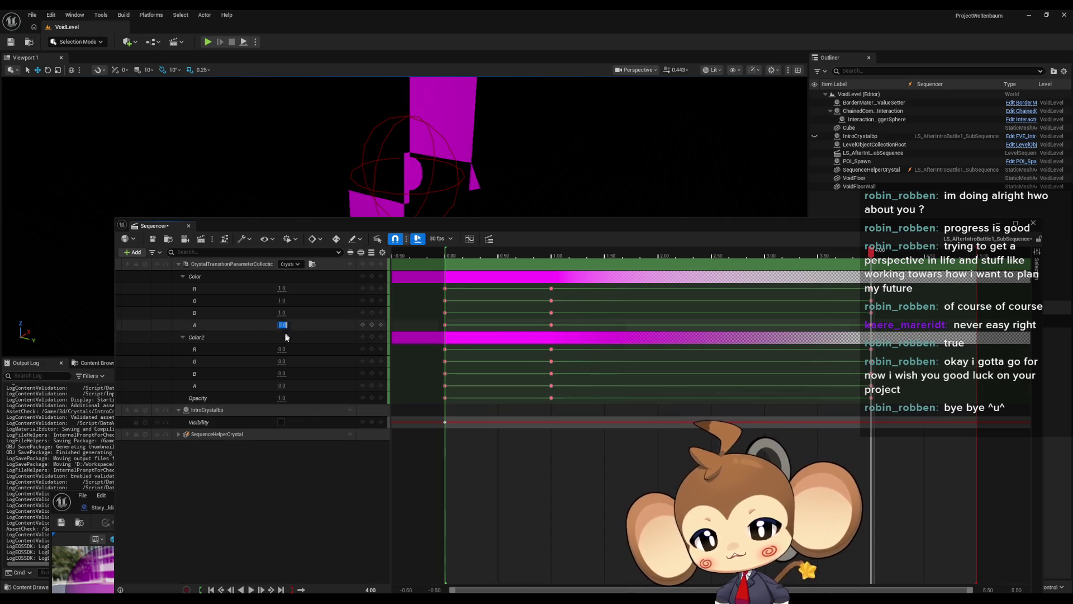
click(282, 386)
text(1)
key(Return)
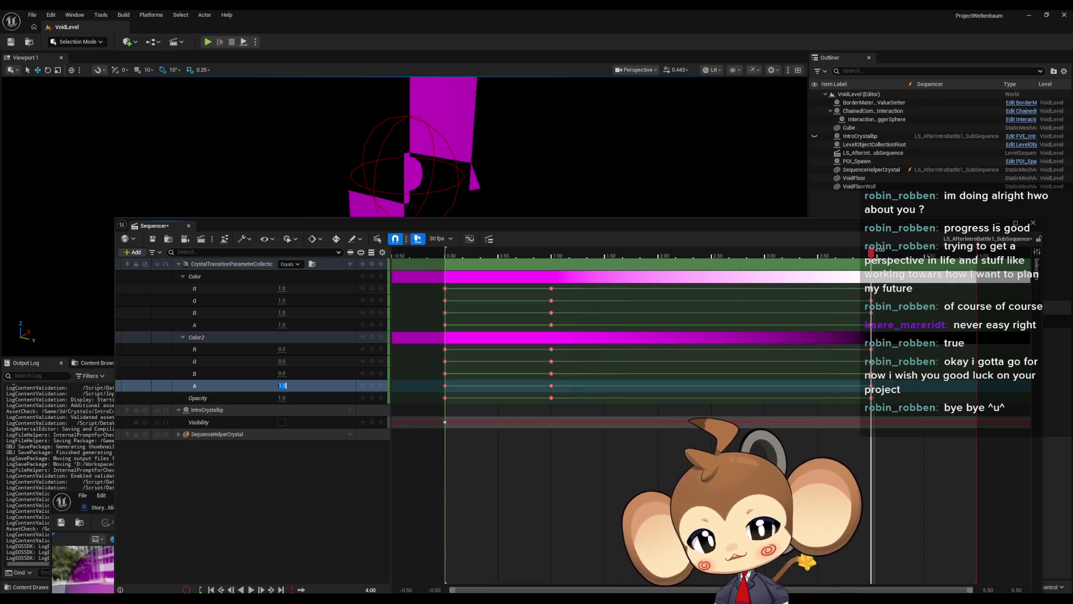
mouse_move(871, 251)
mouse_down()
mouse_move(447, 271)
mouse_move(873, 271)
mouse_move(660, 292)
mouse_move(454, 293)
mouse_move(843, 295)
mouse_move(442, 298)
mouse_up()
click(217, 434)
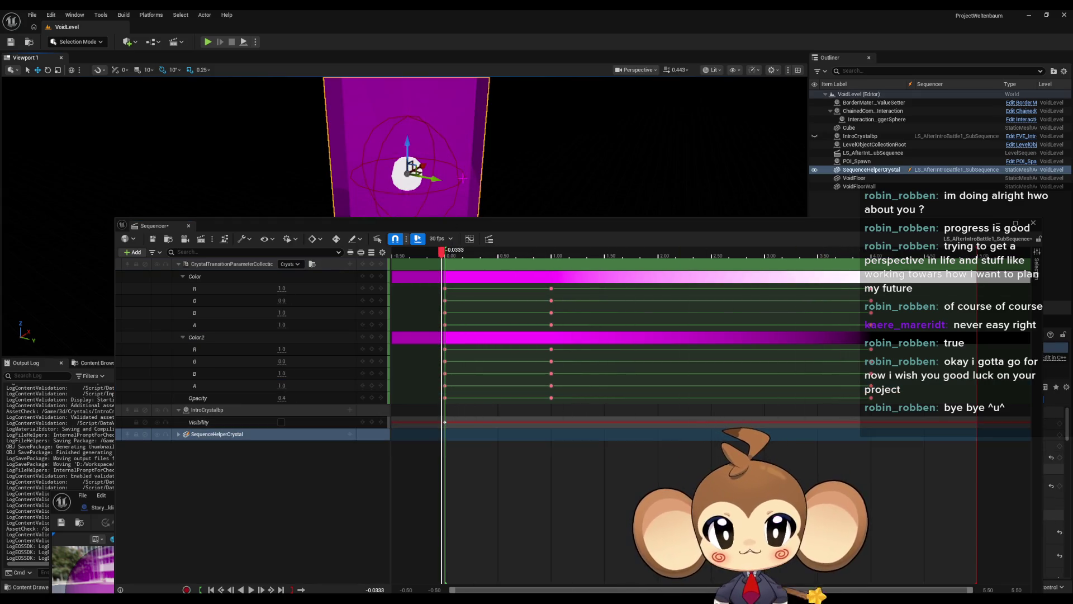
Step: Shift the Sequencer right, scrub to the transition's end, and raise the Black material graph
mouse_move(763, 232)
mouse_down()
mouse_move(577, 204)
mouse_move(569, 145)
mouse_up()
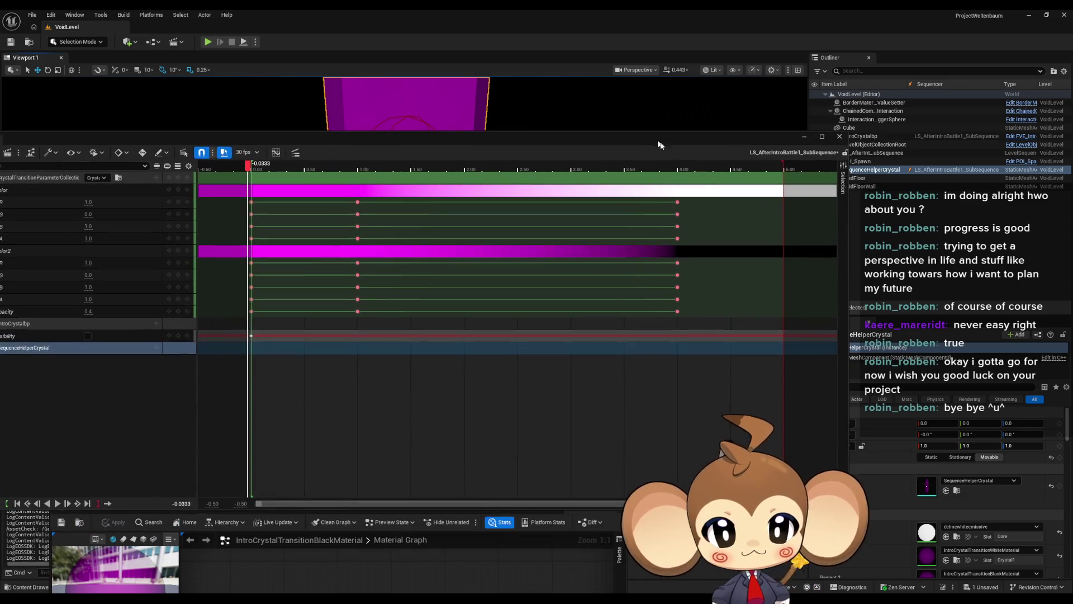
scroll(1013, 576, down, 1)
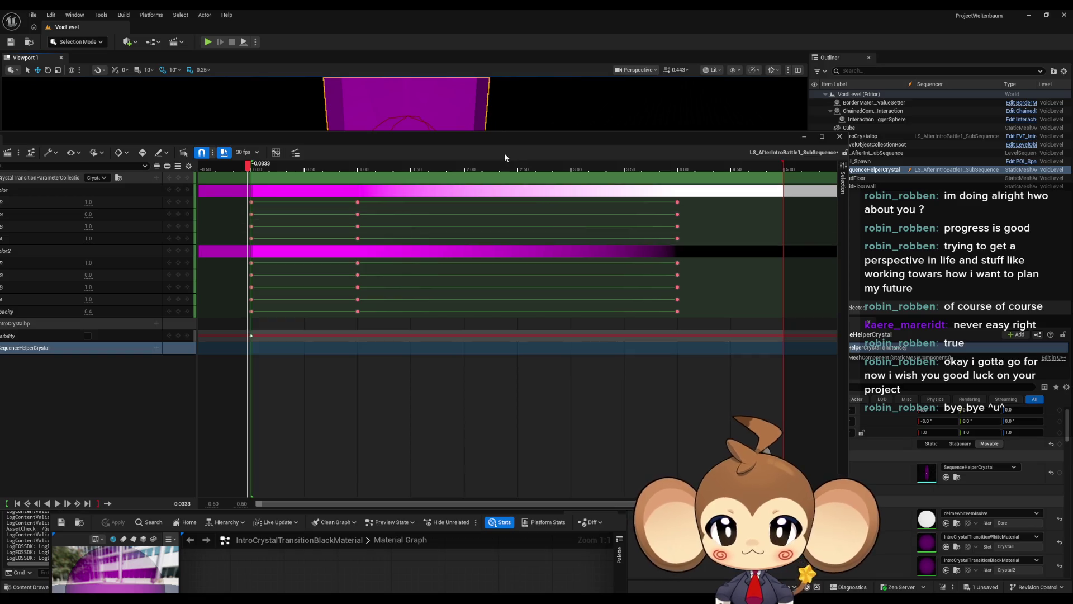
mouse_move(497, 142)
mouse_down()
mouse_move(664, 133)
mouse_move(761, 105)
mouse_move(712, 101)
mouse_up()
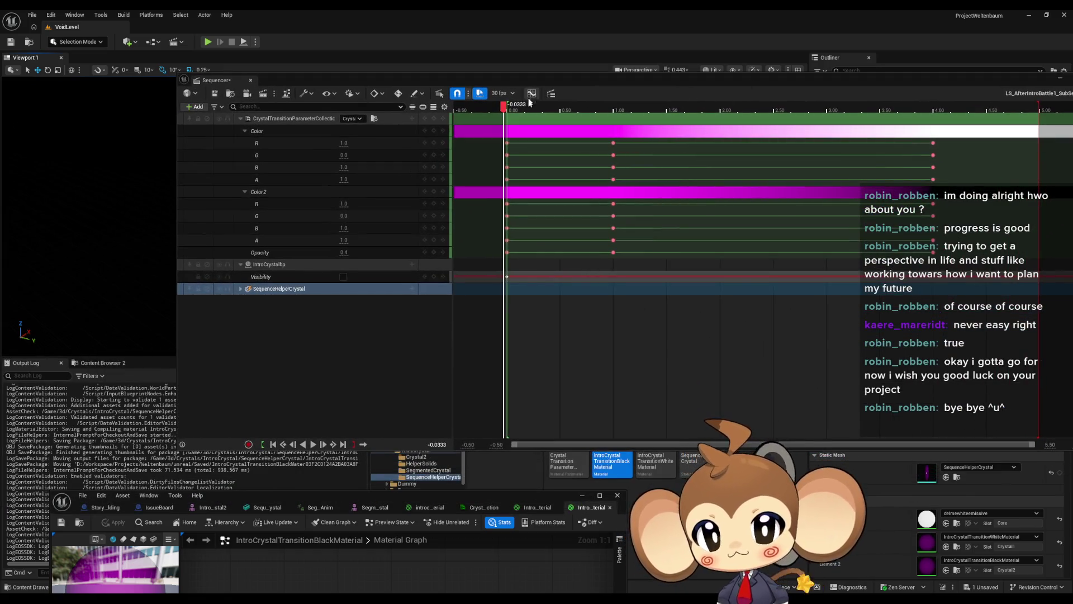
mouse_move(501, 108)
mouse_down()
mouse_move(1056, 137)
mouse_move(919, 134)
mouse_move(937, 134)
mouse_up()
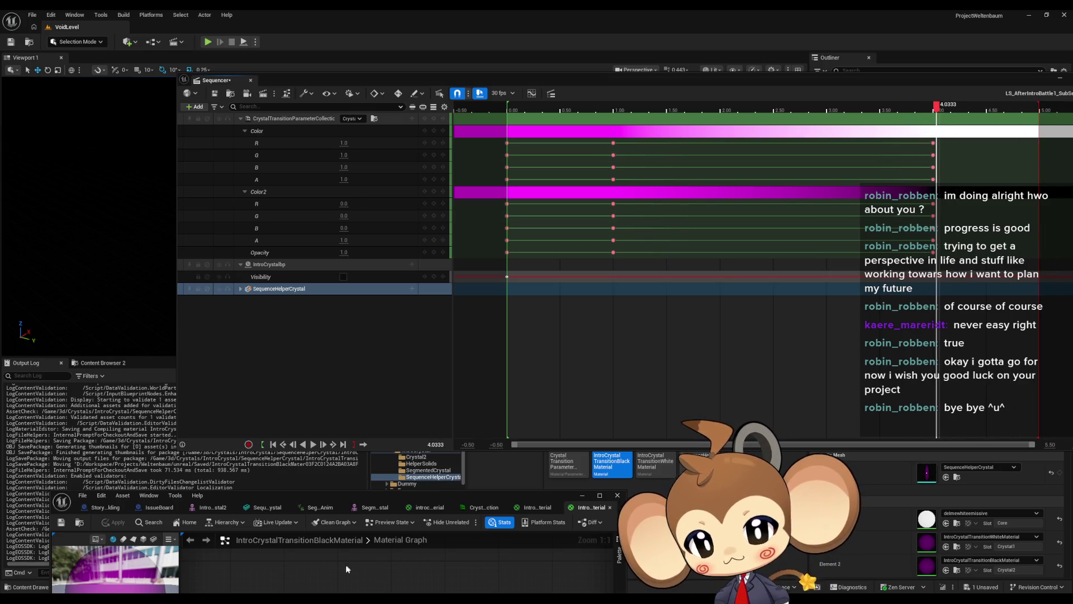
drag(326, 496, 358, 236)
scroll(417, 385, up, 4)
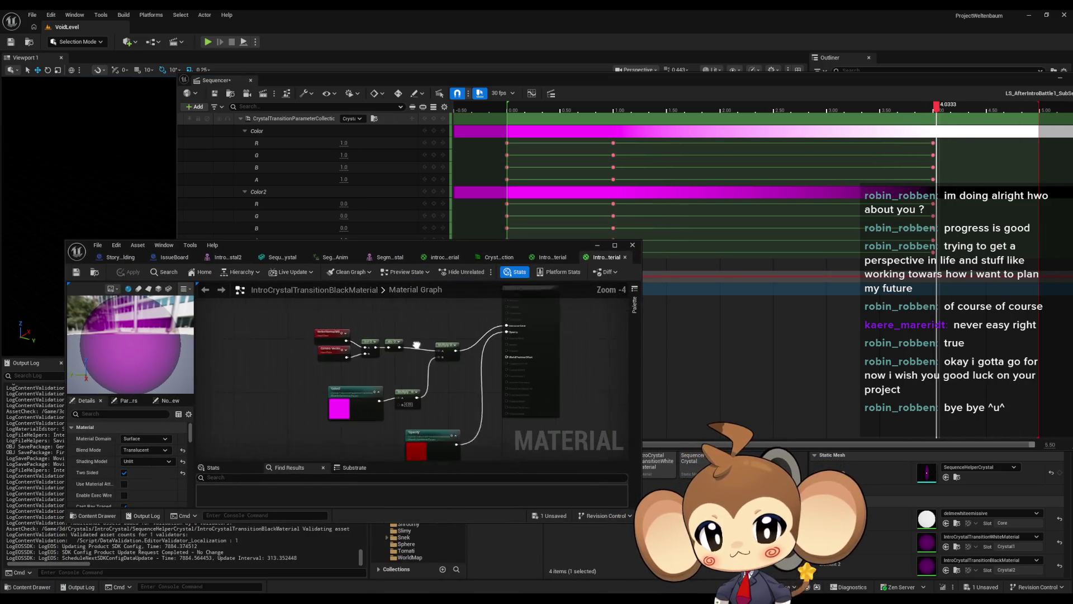
Step: Inspect the Black material's Color2 collection parameter node, then scrub the Sequencer to 1 second
scroll(418, 385, up, 1)
drag(421, 384, 446, 409)
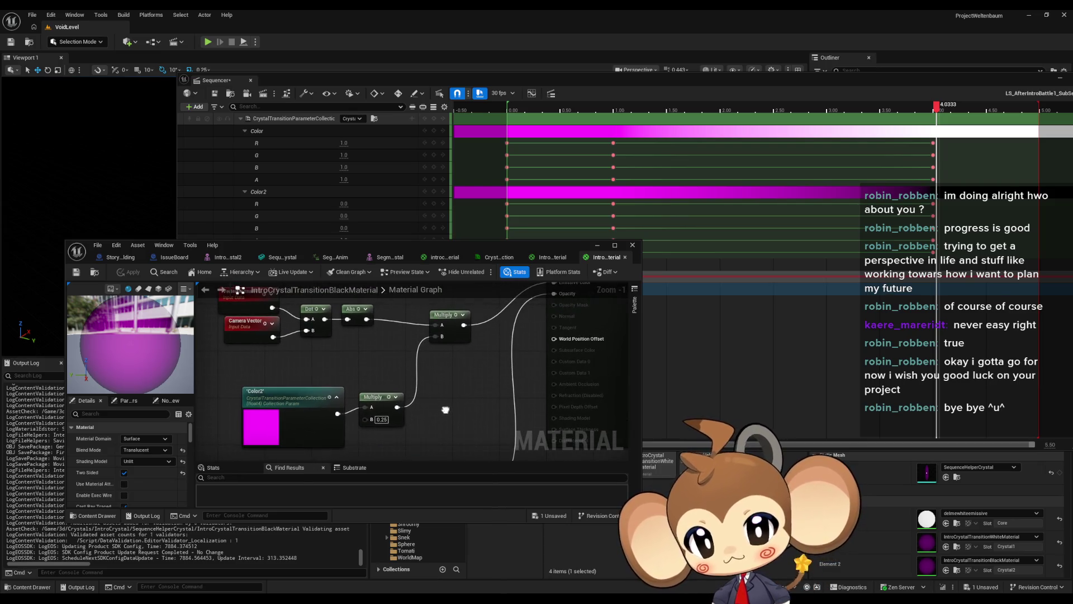
click(310, 410)
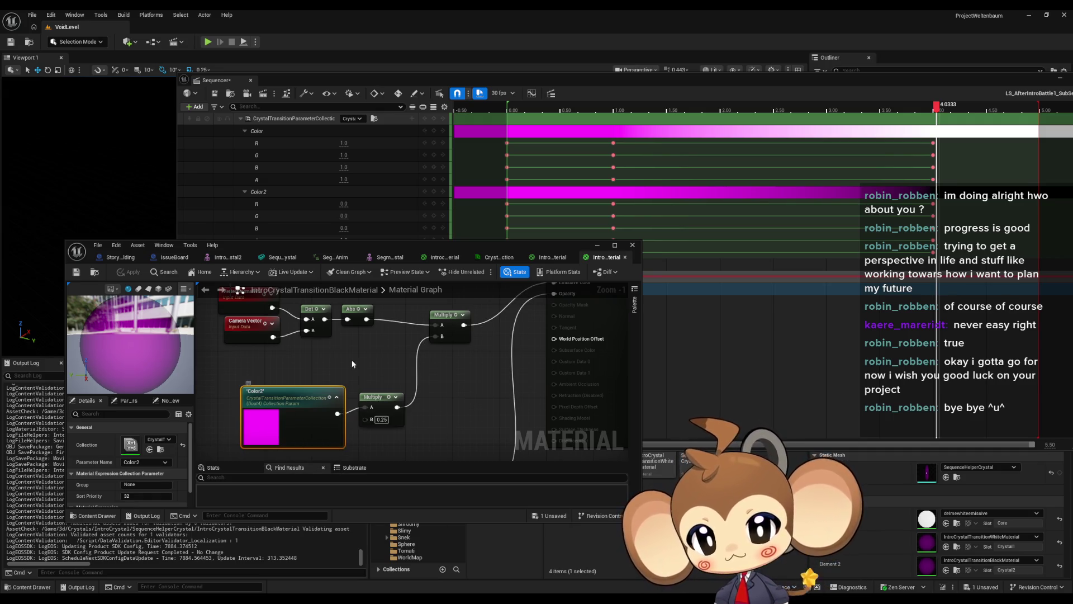
mouse_move(337, 413)
mouse_down()
mouse_move(336, 444)
mouse_move(338, 360)
mouse_up()
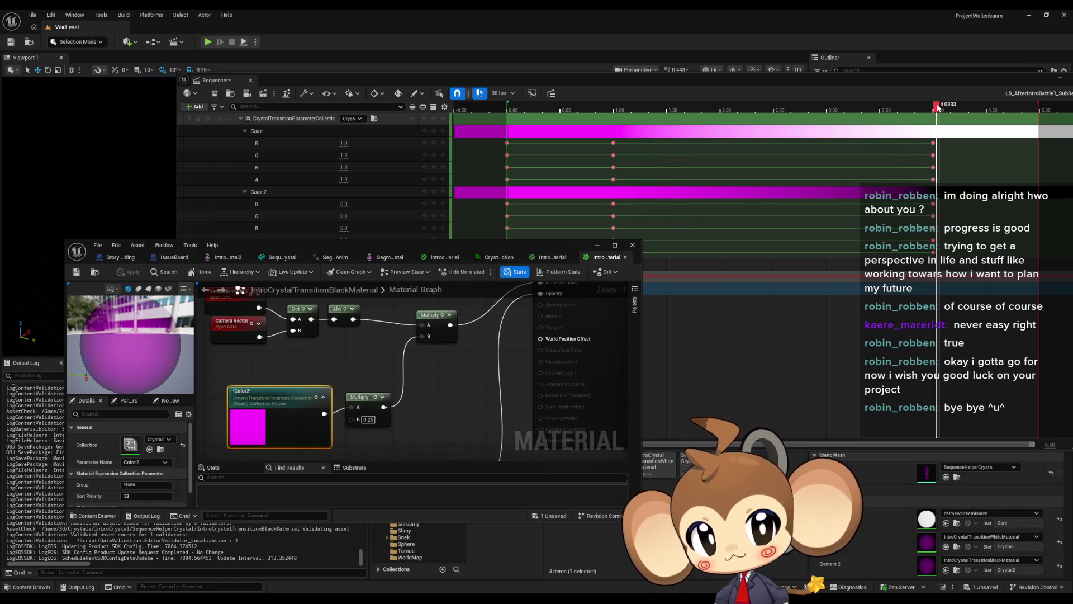
mouse_move(937, 106)
mouse_down()
mouse_move(613, 119)
mouse_move(937, 123)
mouse_up()
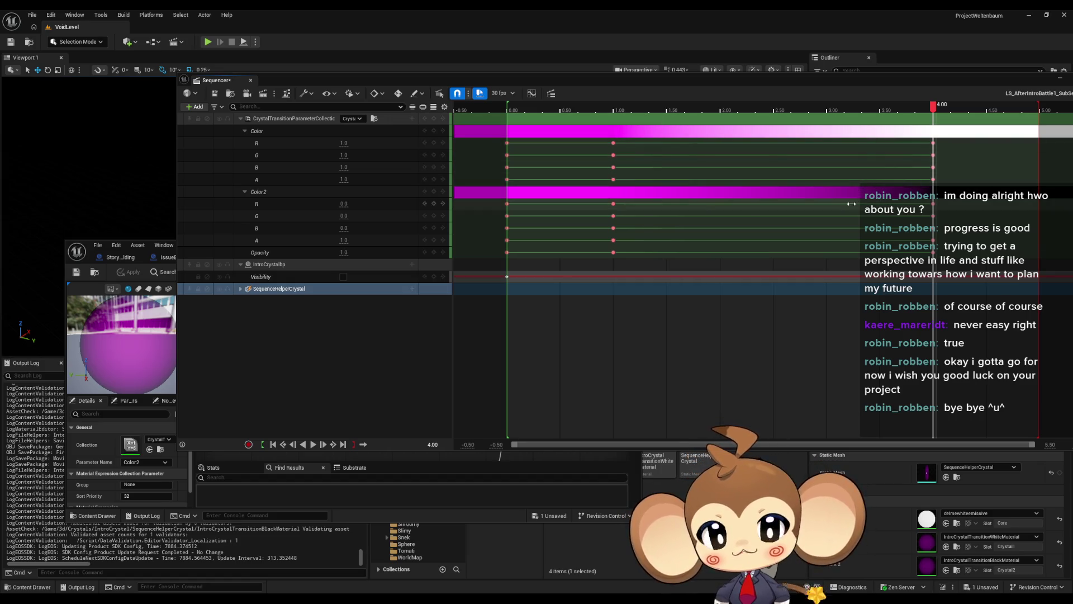
Step: Save the sequence, scrub back to about 1 second, and lower the Sequencer to reveal the material graph
click(215, 94)
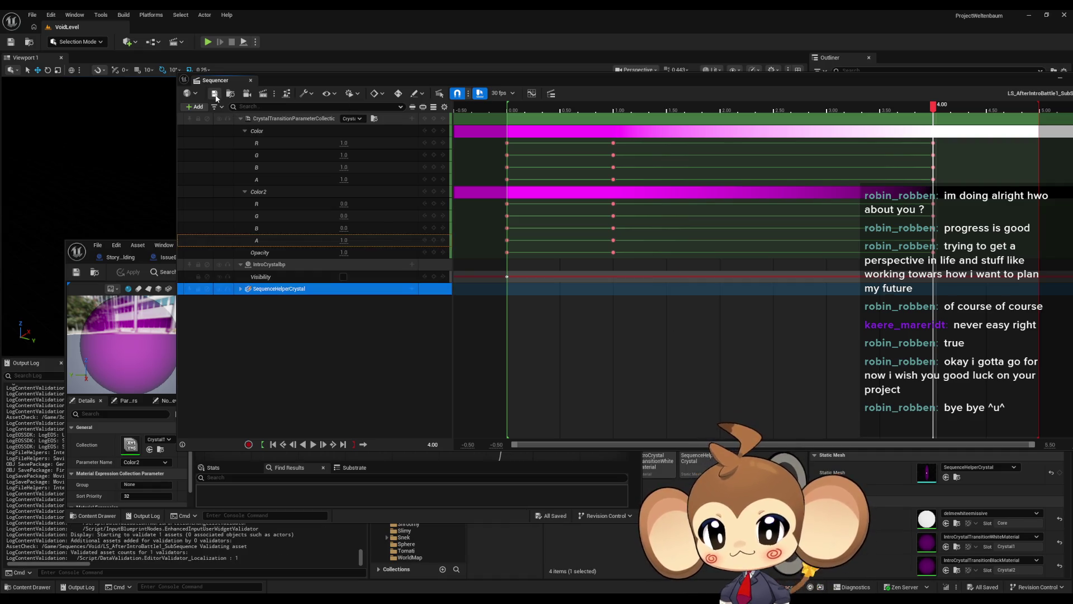
mouse_move(289, 81)
mouse_down()
mouse_move(605, 158)
mouse_move(393, 305)
mouse_move(206, 265)
mouse_move(211, 279)
mouse_up()
mouse_move(857, 309)
mouse_down()
mouse_move(427, 308)
mouse_move(859, 336)
mouse_up()
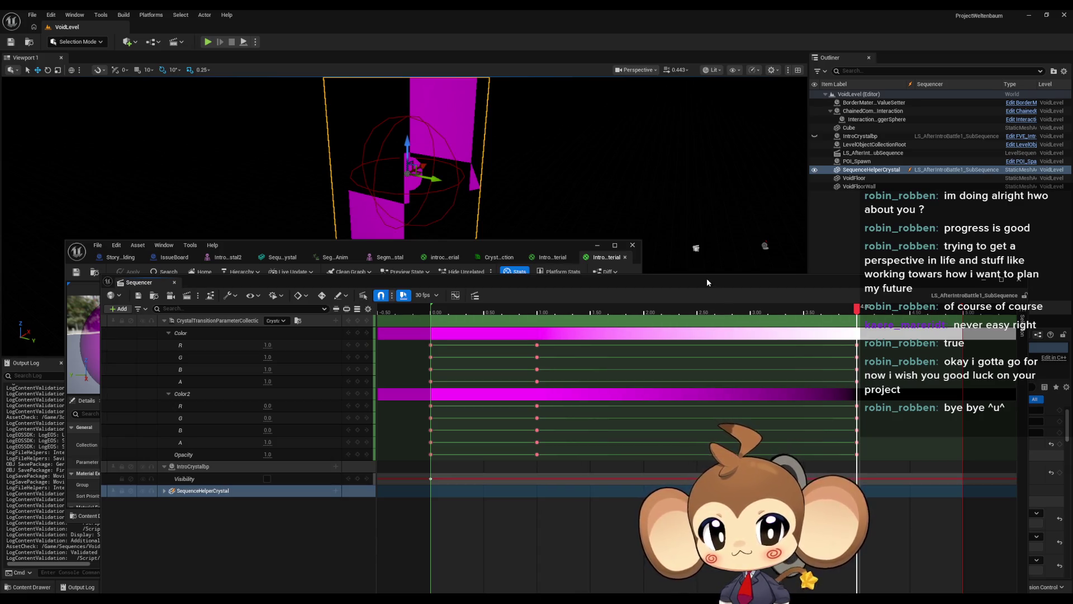
drag(707, 279, 690, 413)
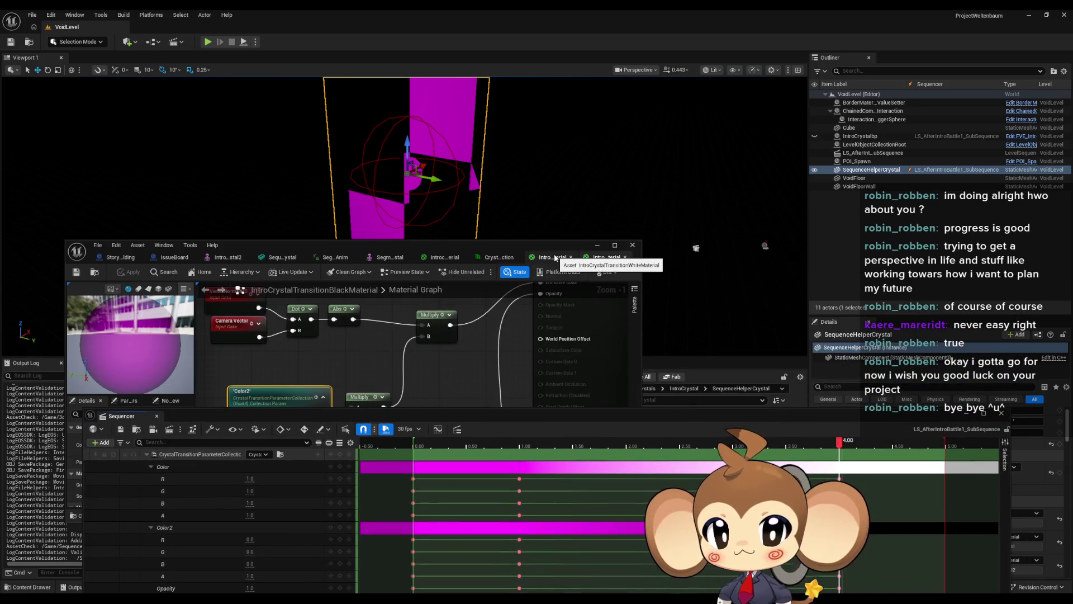
Step: Add a Constant3Vector node in the IntroCrystalTransitionWhiteMaterial graph
click(555, 257)
mouse_move(522, 246)
mouse_down()
mouse_move(481, 168)
mouse_move(463, 165)
mouse_up()
mouse_move(452, 293)
mouse_down()
mouse_move(340, 298)
mouse_move(370, 251)
mouse_move(356, 275)
mouse_move(387, 253)
mouse_up()
click(370, 248)
click(351, 268)
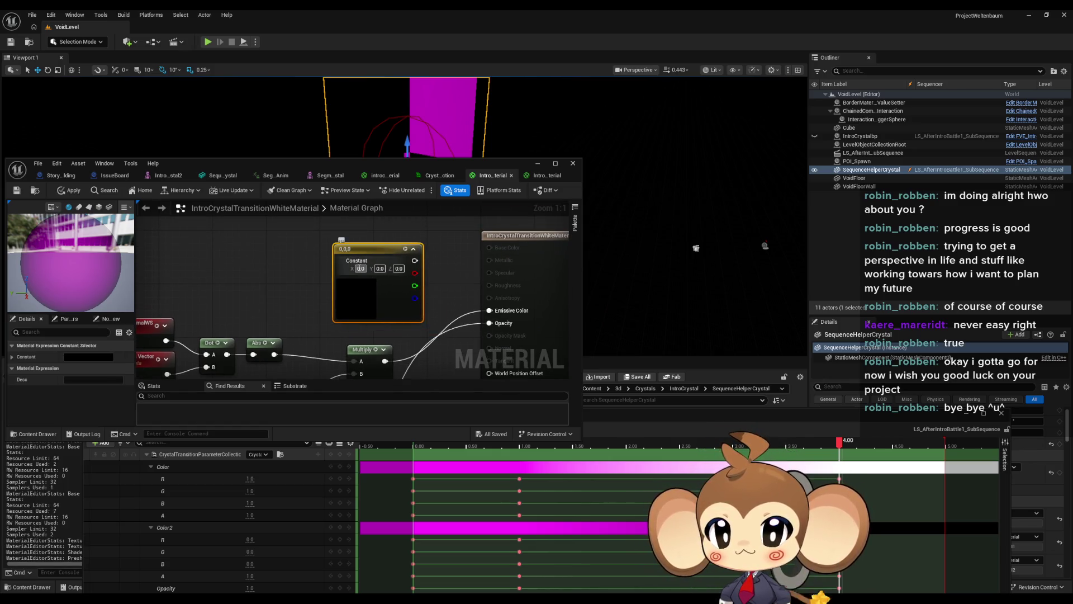
Step: Set the constant to 1,1,1, wire it into Emissive Color, and apply the material
key(Tab)
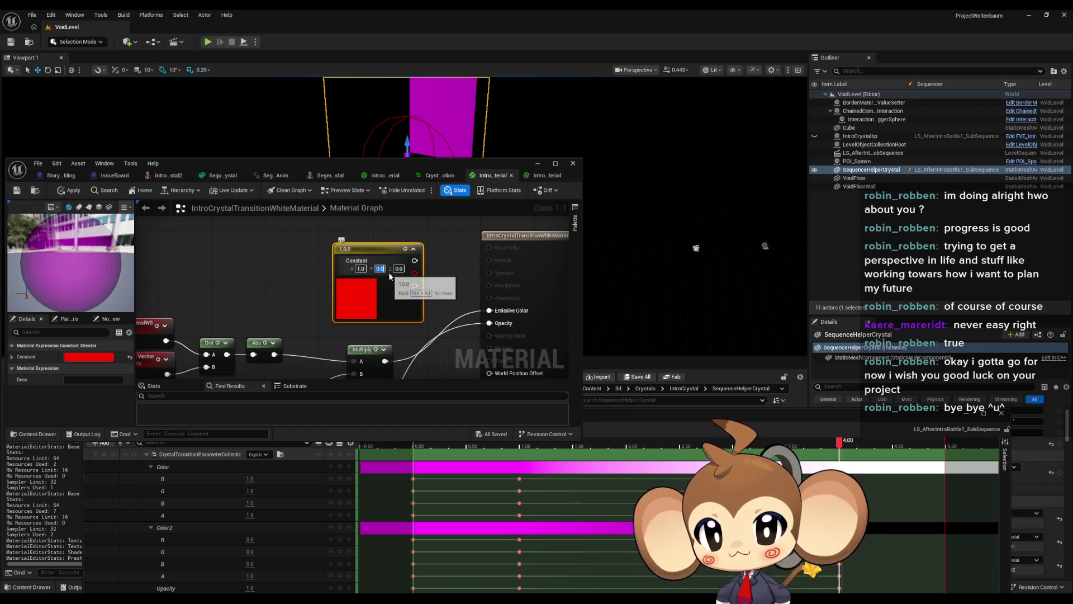
text(1)
key(Tab)
text(1)
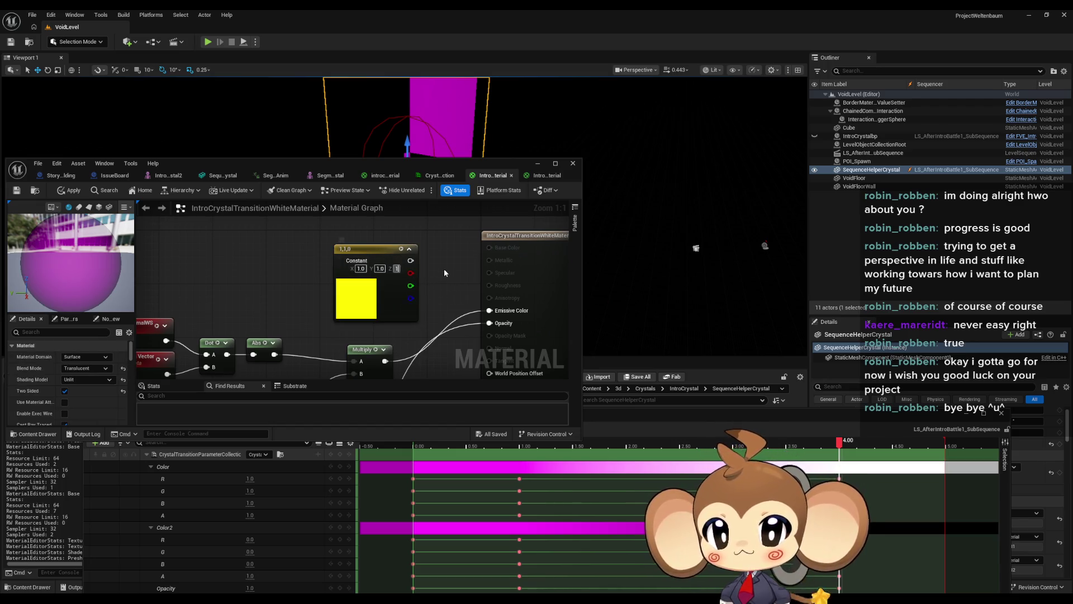
key(Return)
drag(415, 260, 495, 310)
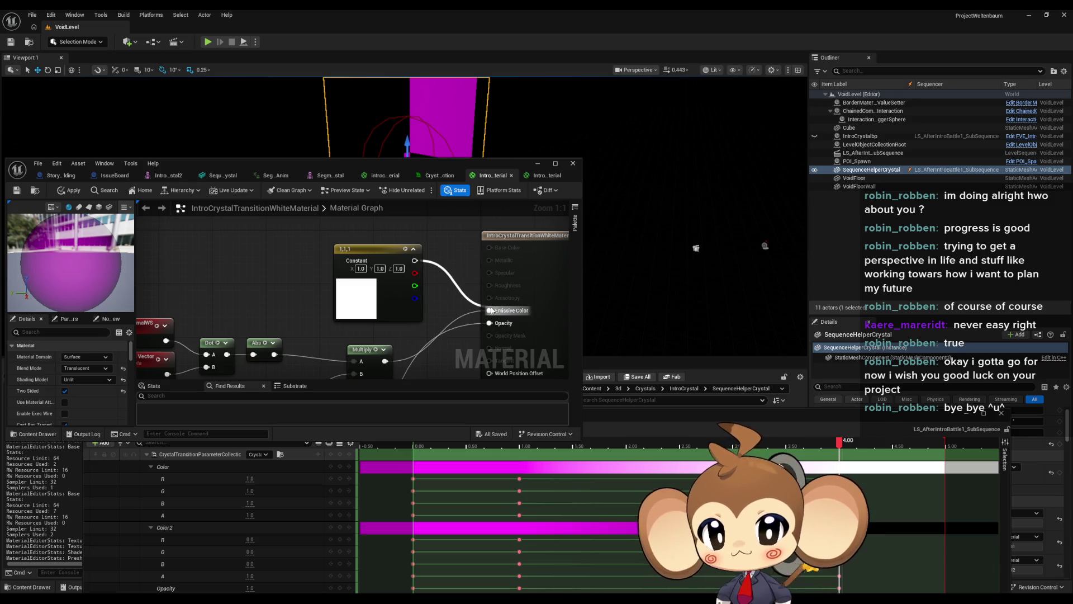
drag(492, 311, 492, 311)
click(73, 190)
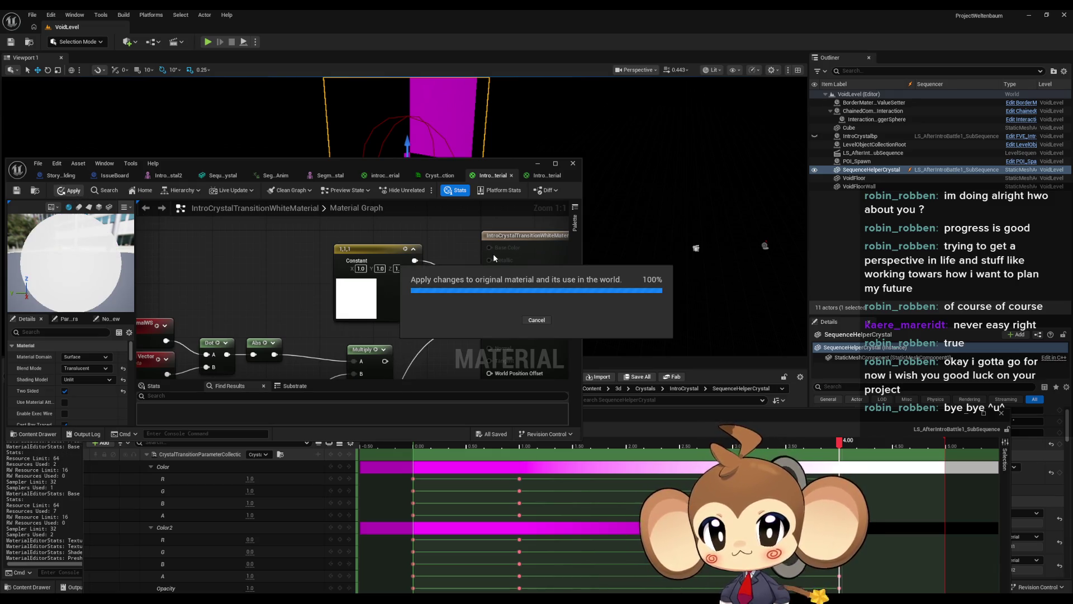
Step: Reconnect the Multiply output into Emissive Color and apply the reverted white material
drag(451, 166, 460, 253)
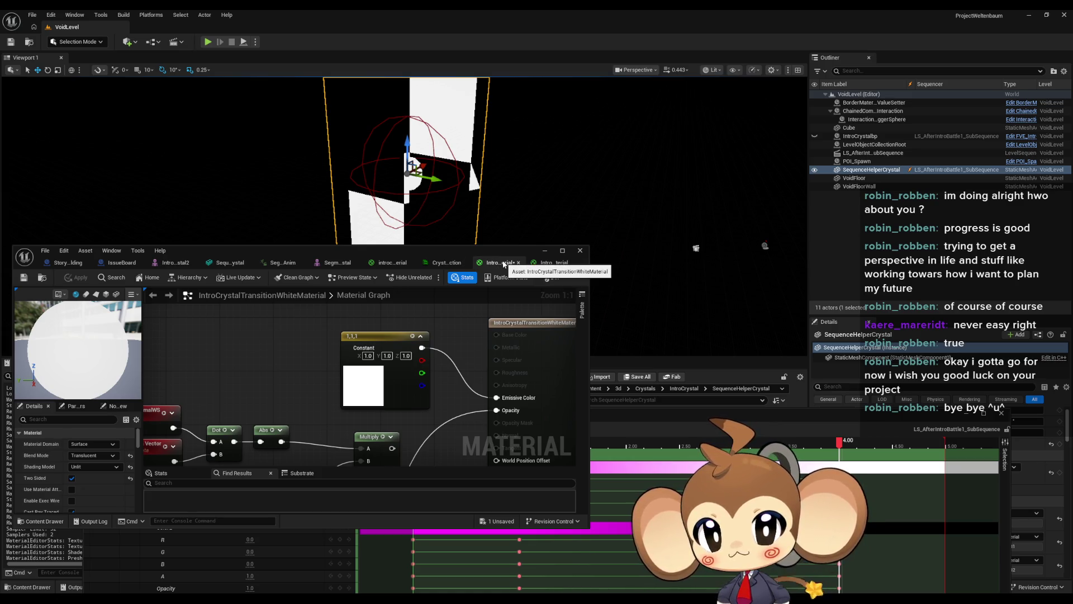
mouse_move(367, 451)
mouse_down()
mouse_move(421, 392)
mouse_move(373, 429)
mouse_move(474, 393)
mouse_up()
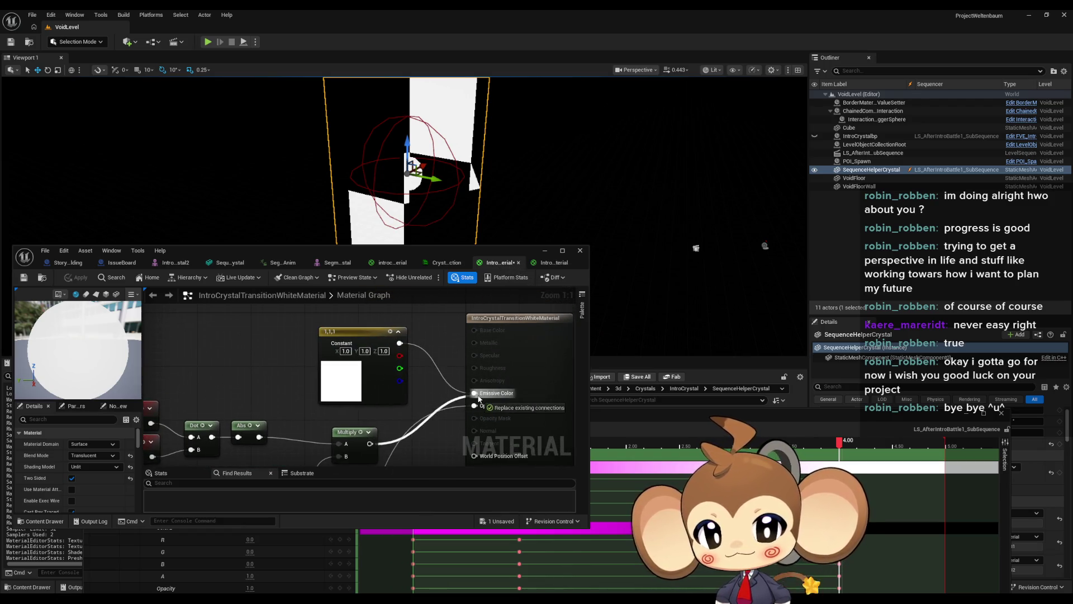
mouse_move(385, 334)
mouse_down()
mouse_move(297, 327)
mouse_move(380, 352)
mouse_move(338, 452)
mouse_move(340, 429)
mouse_up()
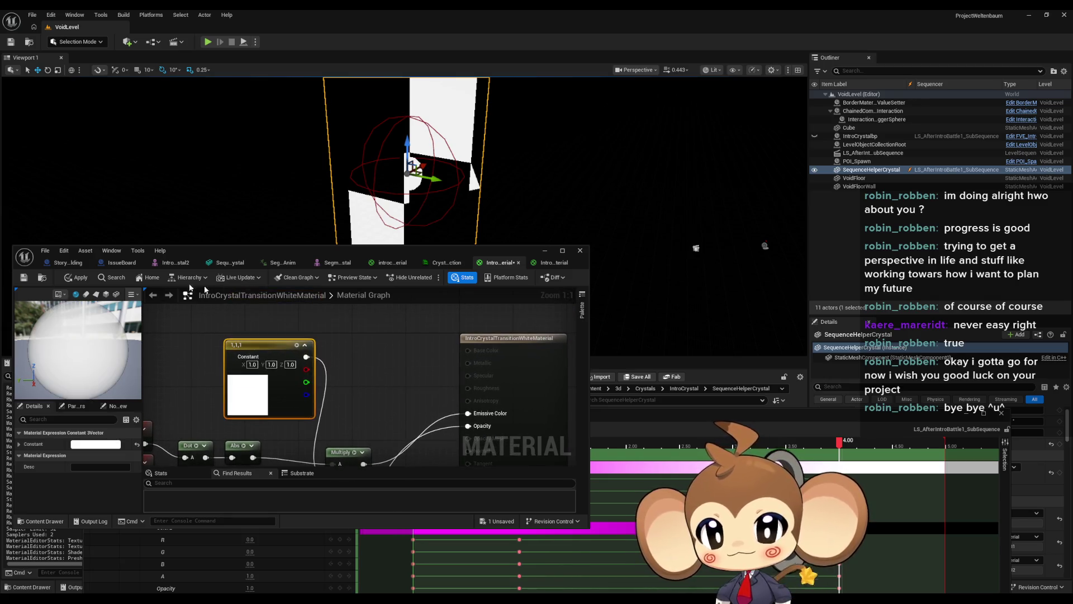
click(88, 280)
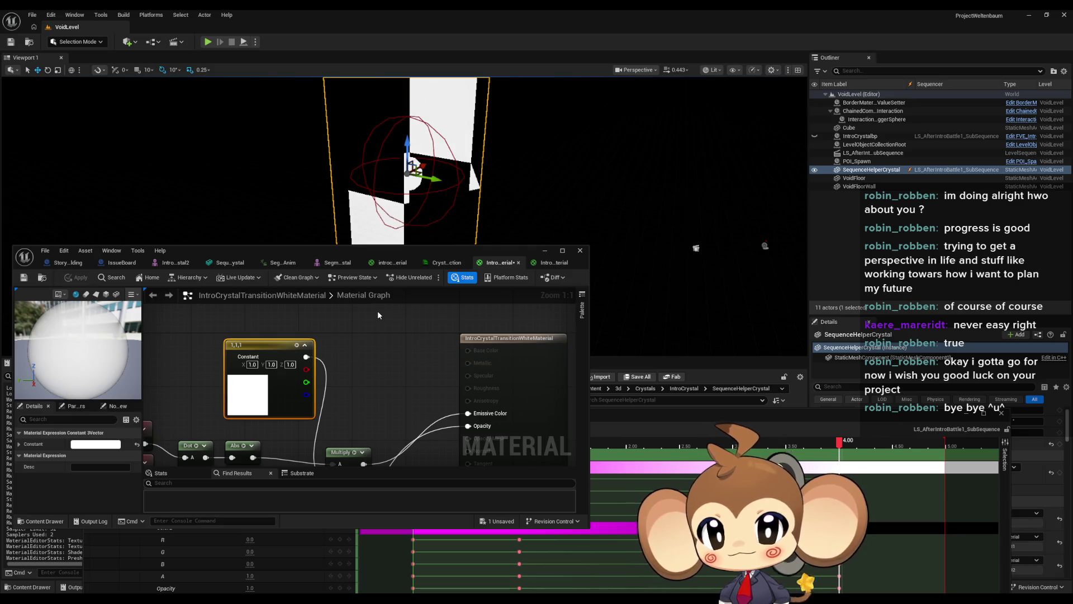
Step: Feed the Color1 multiply into the upper Multiply's B input and apply the changes
drag(408, 399, 481, 322)
scroll(390, 409, down, 2)
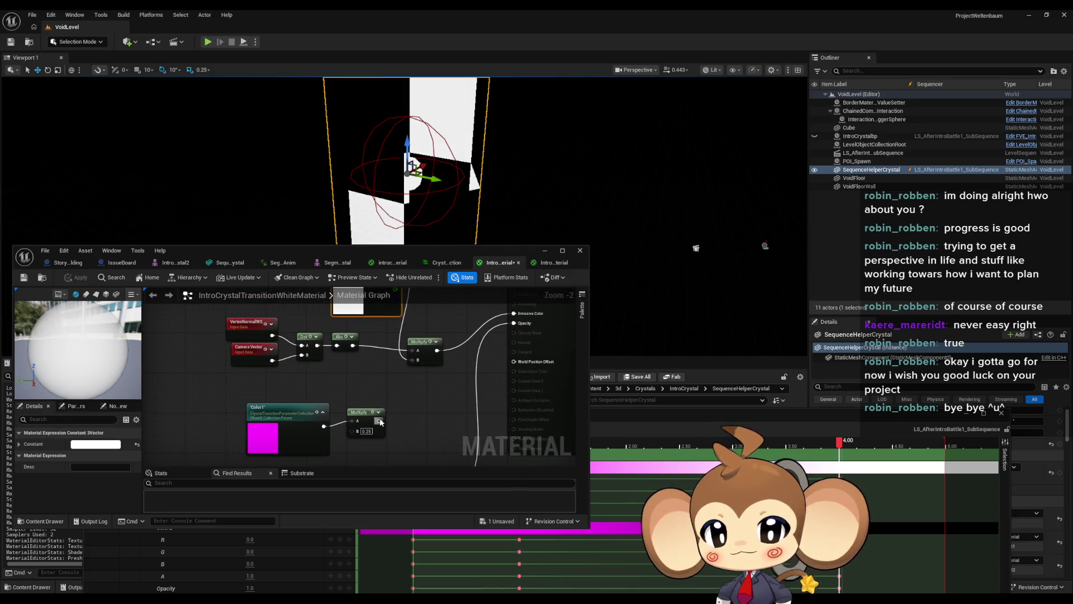
drag(379, 421, 413, 360)
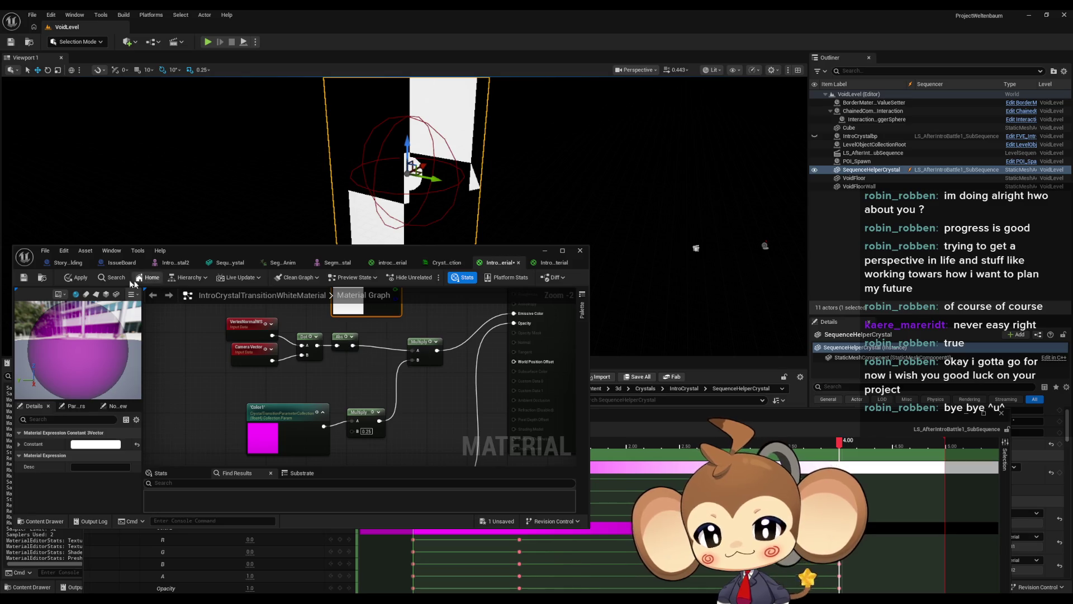
click(78, 282)
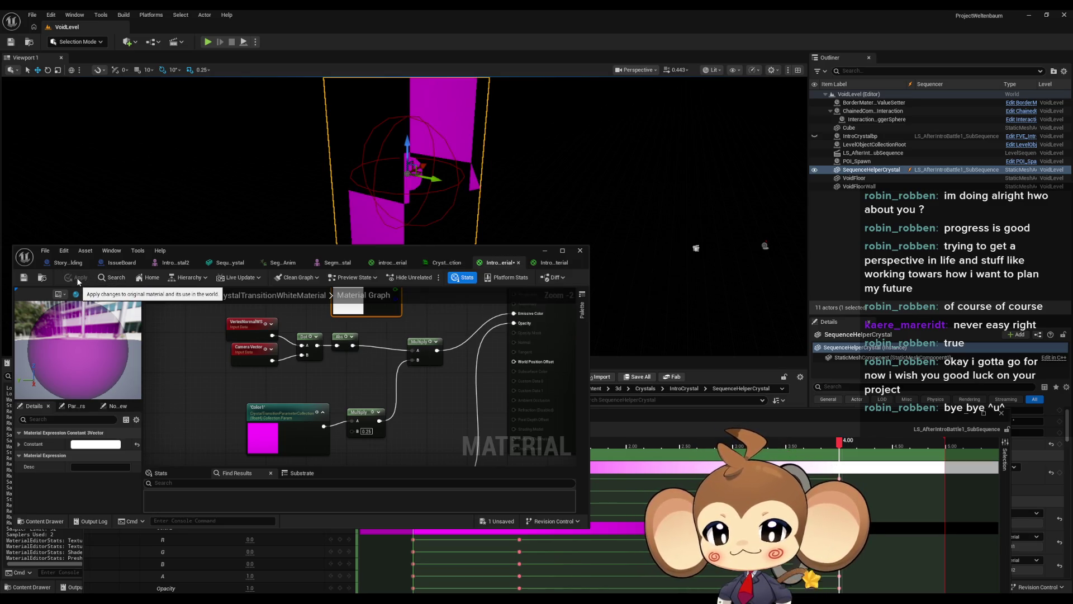
click(267, 411)
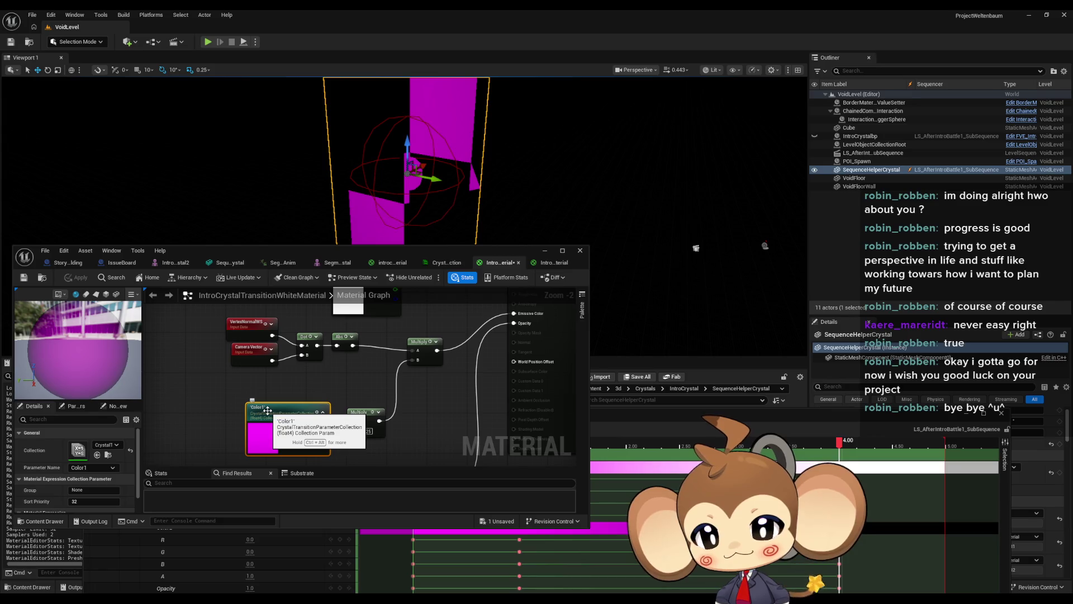
click(400, 265)
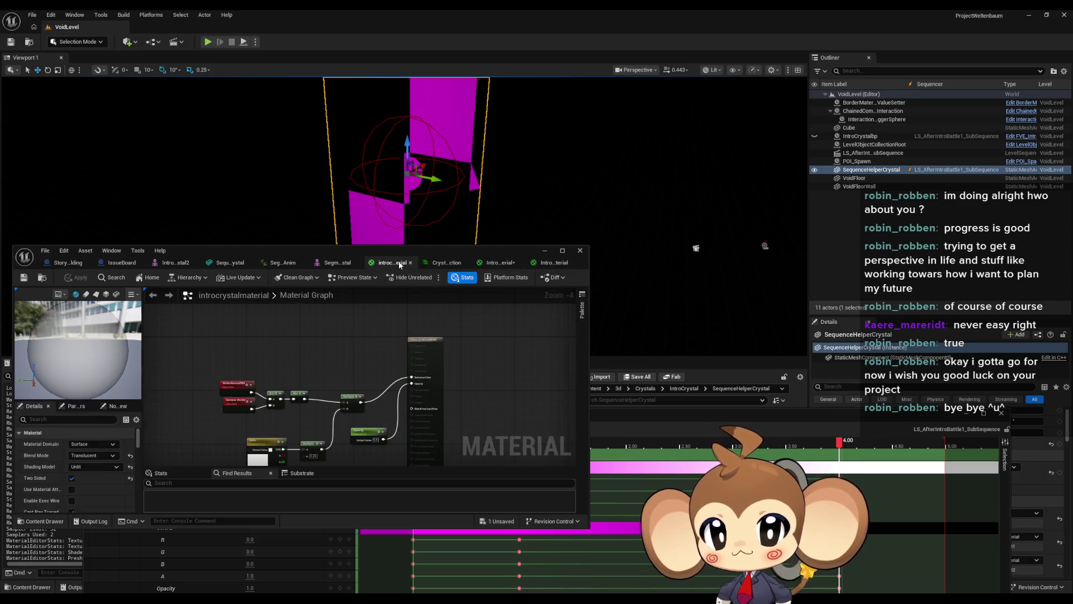
Step: Save the crystal parameter collection and expand Color1's default: R 1.0, G 0.0, B 1.0, A 0.0
click(446, 263)
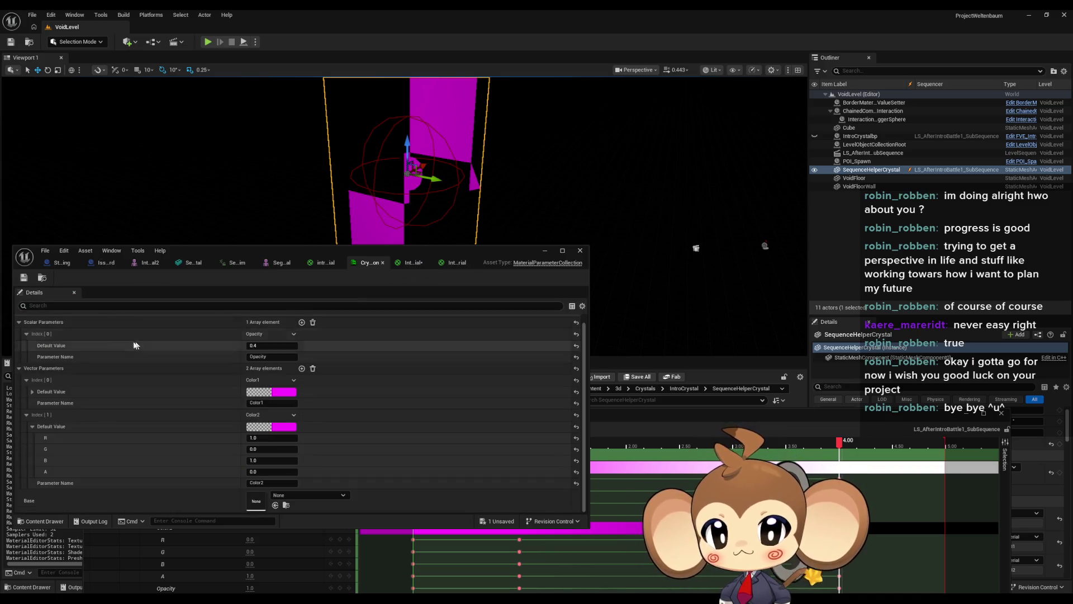
click(21, 281)
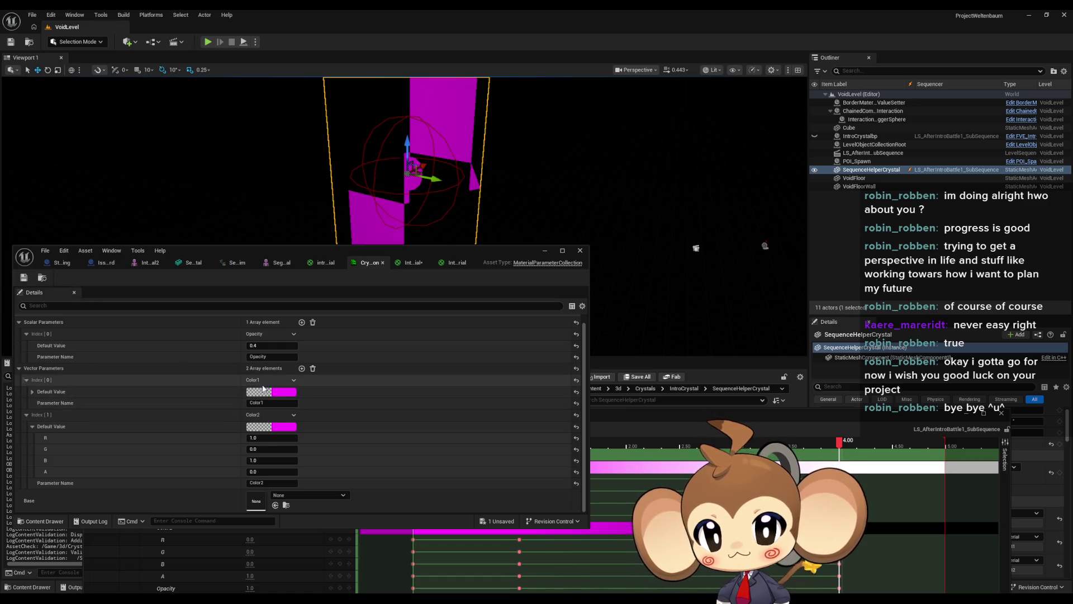
click(32, 391)
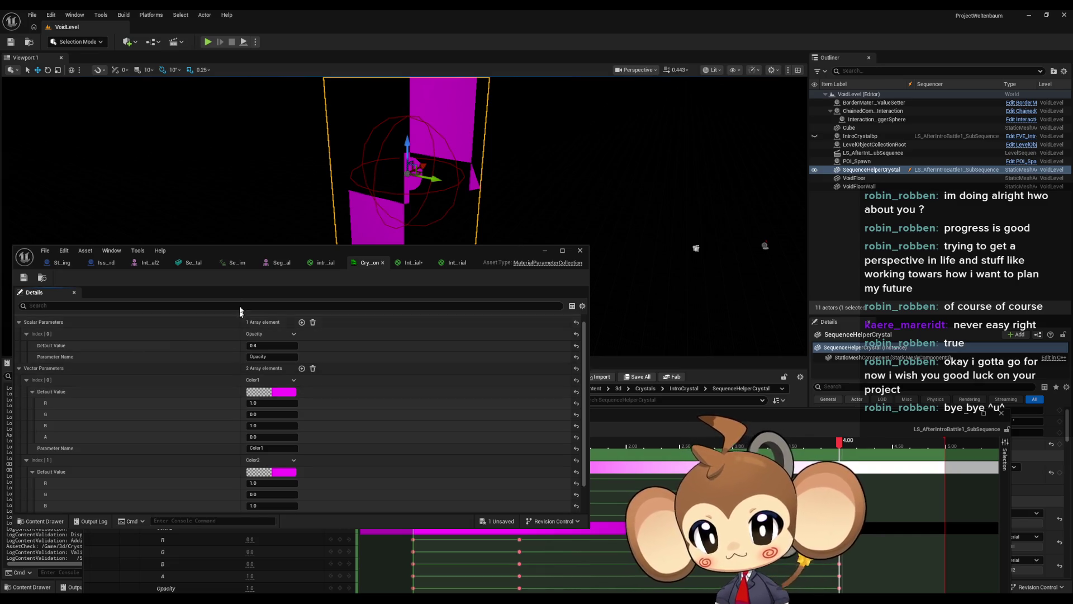
mouse_move(234, 256)
mouse_down()
mouse_move(260, 70)
mouse_move(246, 58)
mouse_move(253, 66)
mouse_up()
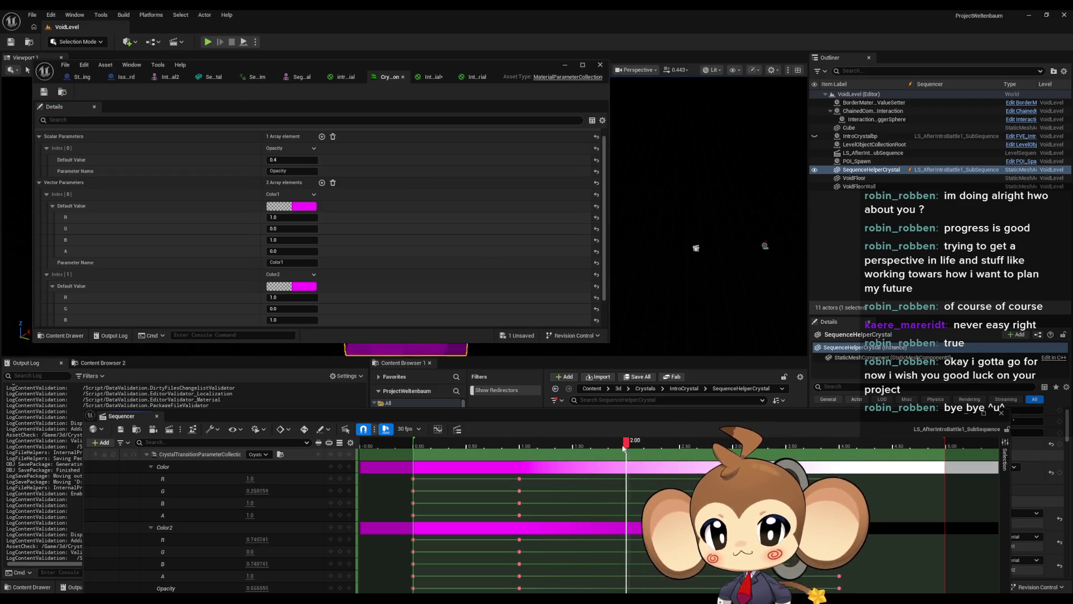
drag(624, 448, 546, 447)
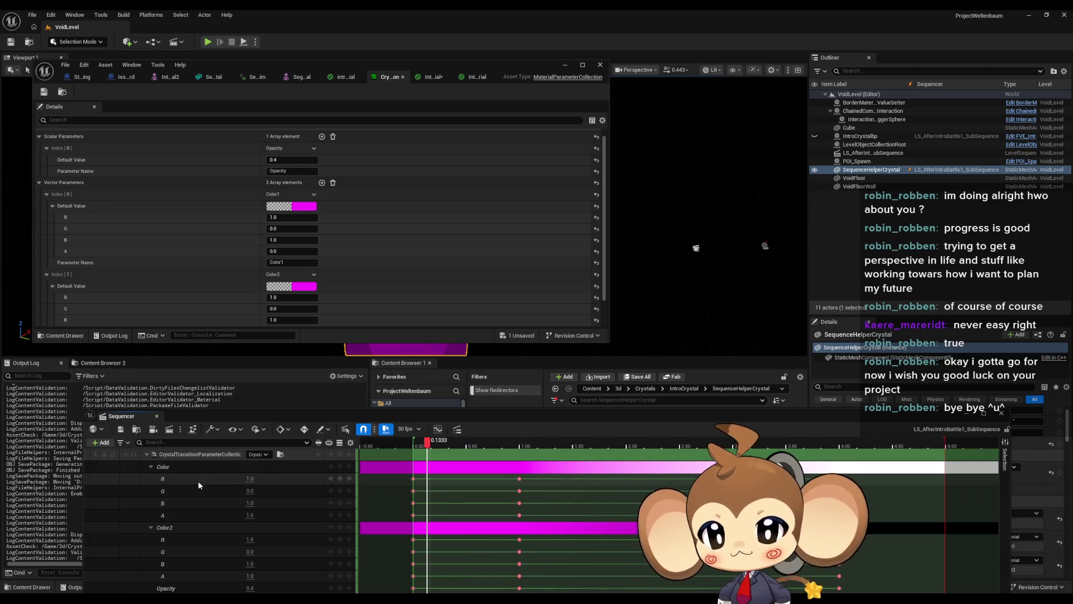
Step: Delete the Color track from the collection's Sequencer tracks
click(141, 467)
double_click(166, 471)
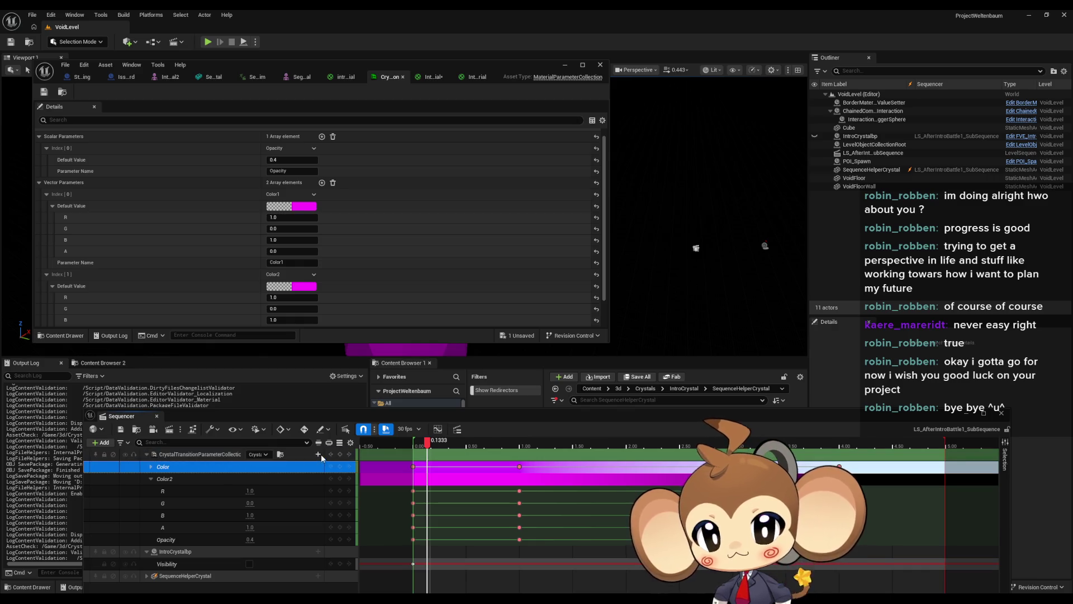
double_click(270, 470)
drag(426, 451, 416, 446)
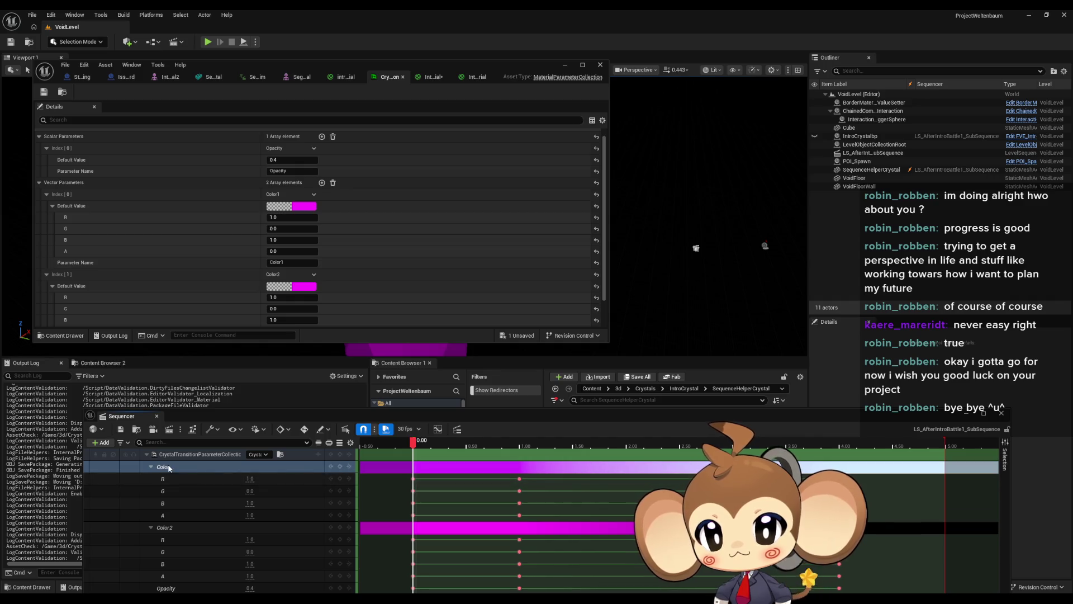
click(174, 469)
key(Delete)
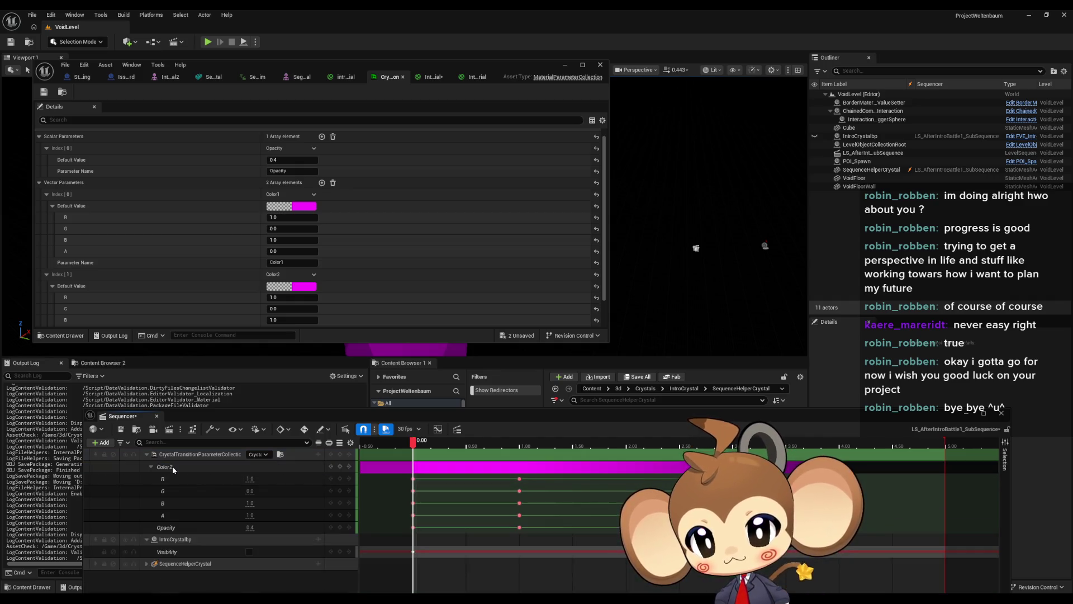
Step: Scrub through the Color2 values and bring up the list of parameters to add as tracks
click(173, 469)
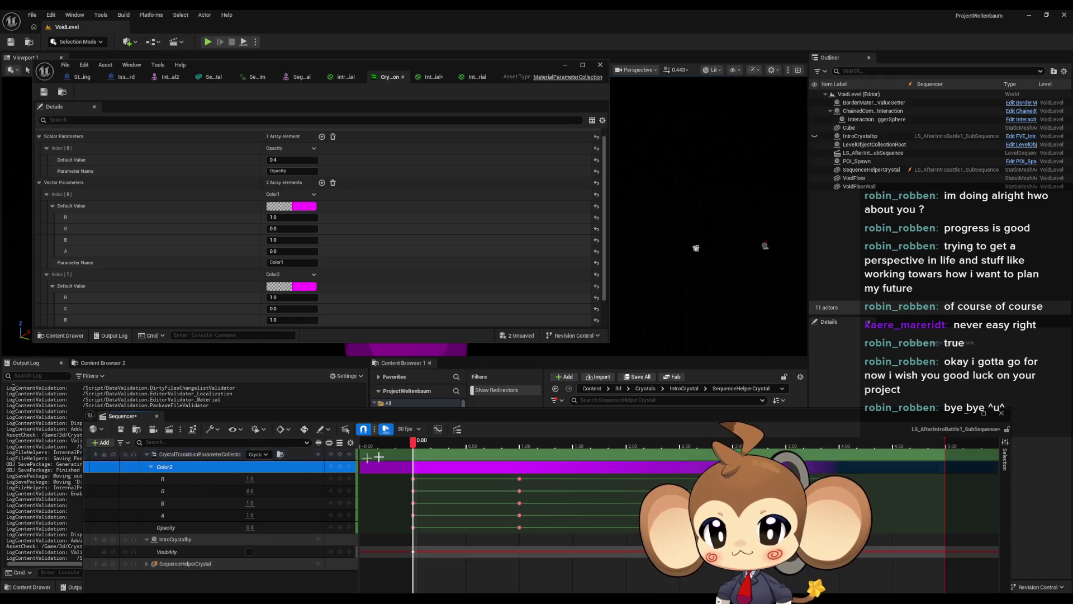
drag(414, 443, 618, 457)
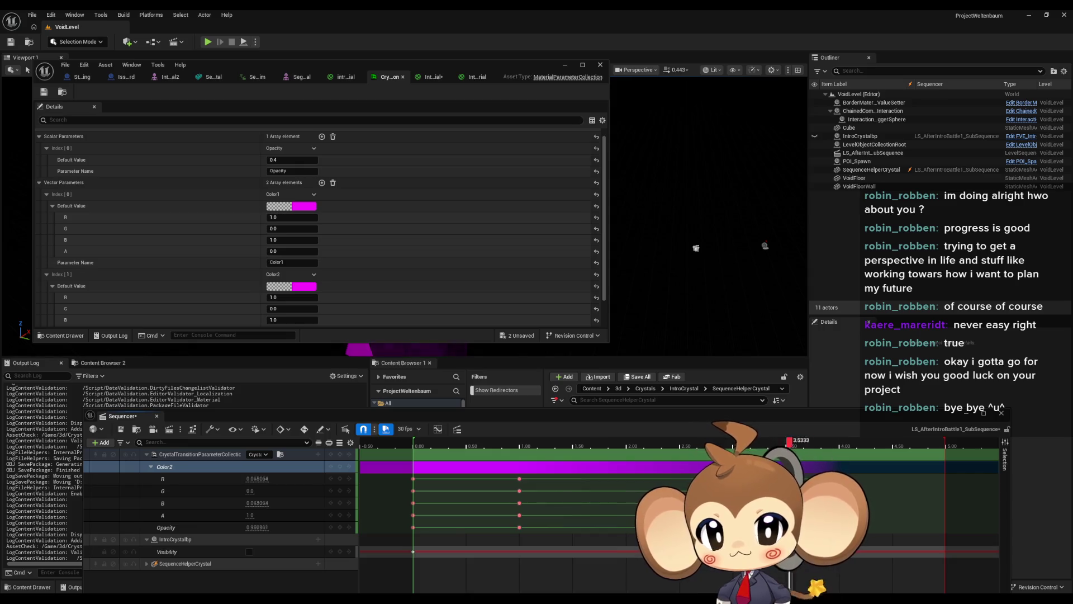
drag(788, 454, 510, 455)
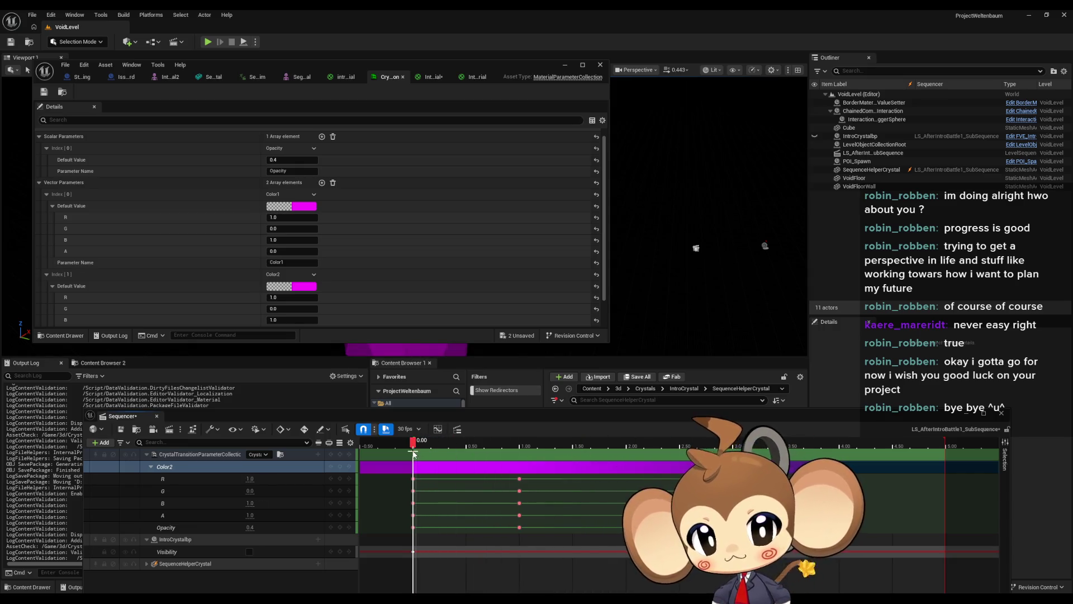
drag(414, 454, 410, 454)
click(318, 455)
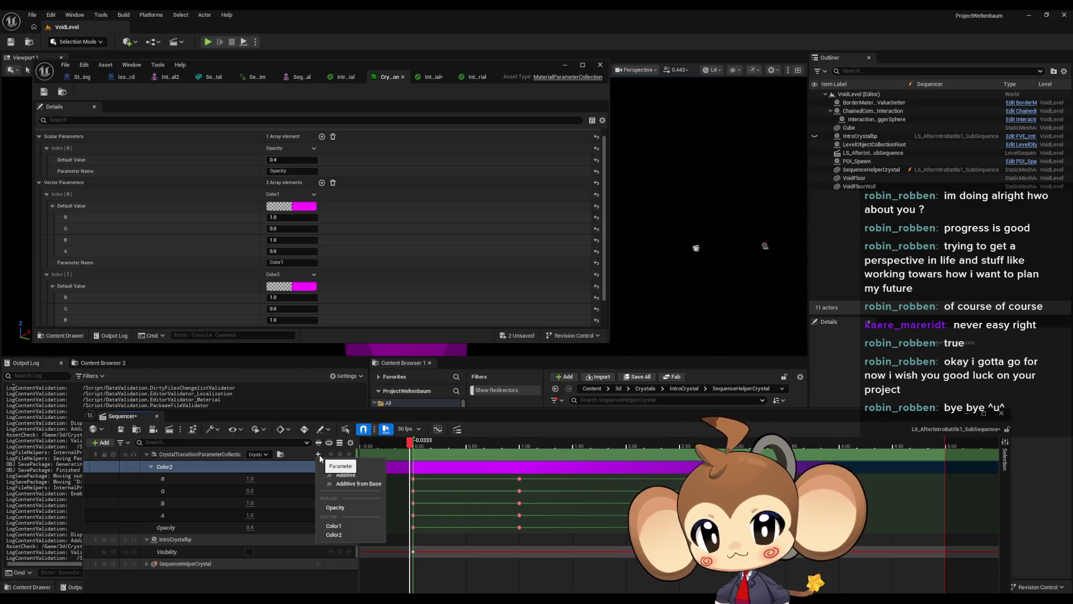
Step: Add a Color1 track and key it solid magenta with alpha 1.0 at the start
click(348, 527)
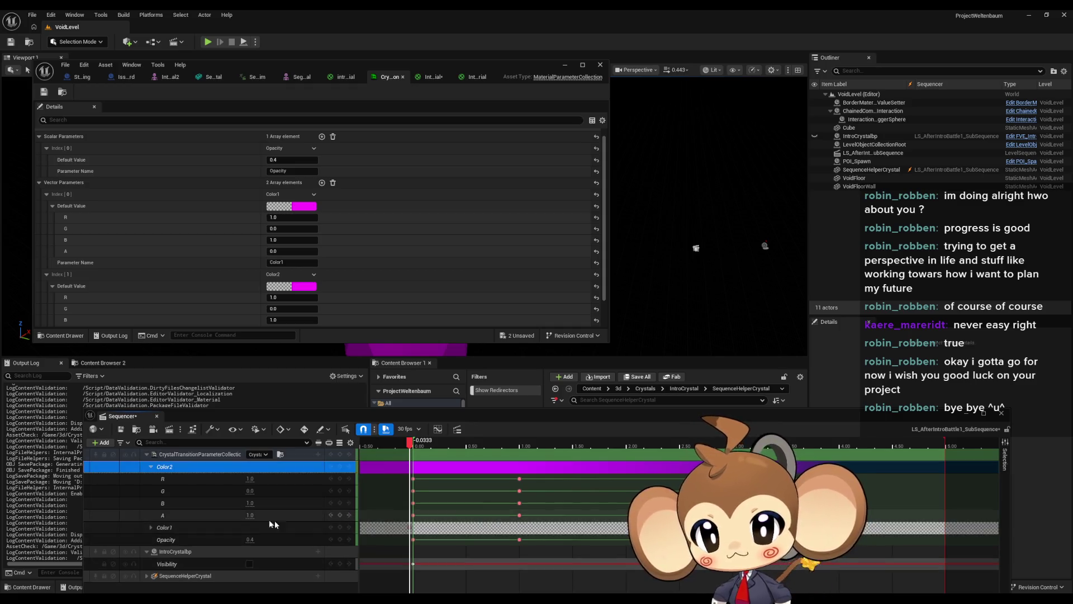
click(412, 448)
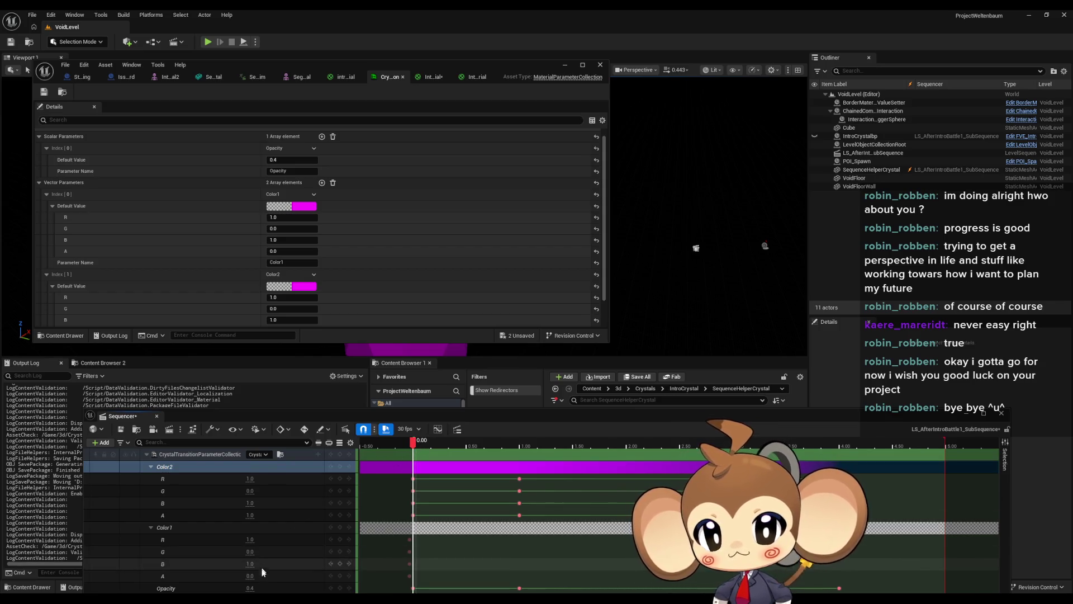
text(1)
key(Return)
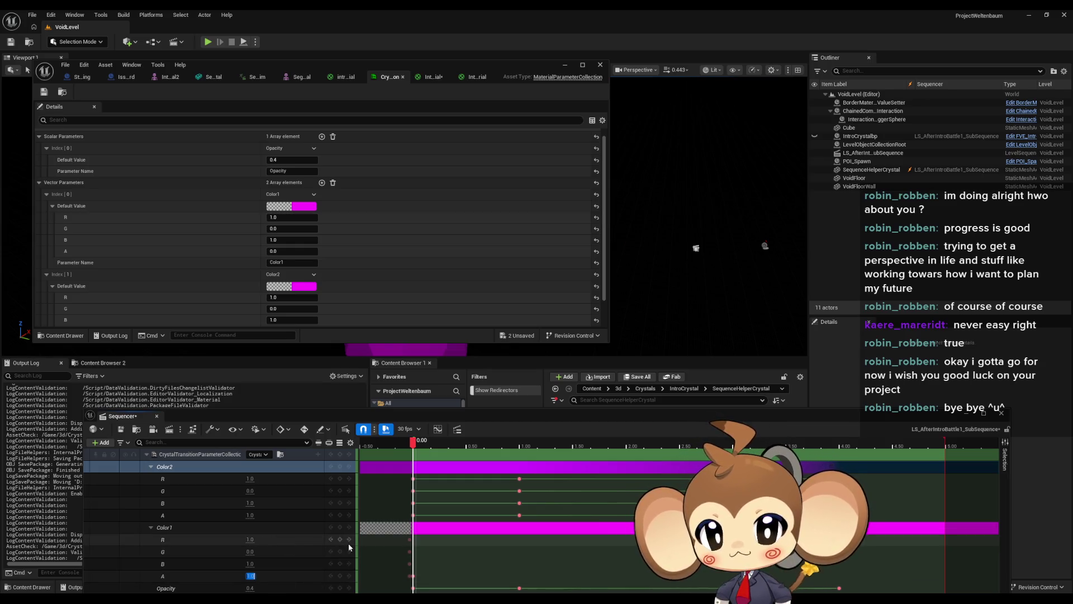
click(341, 528)
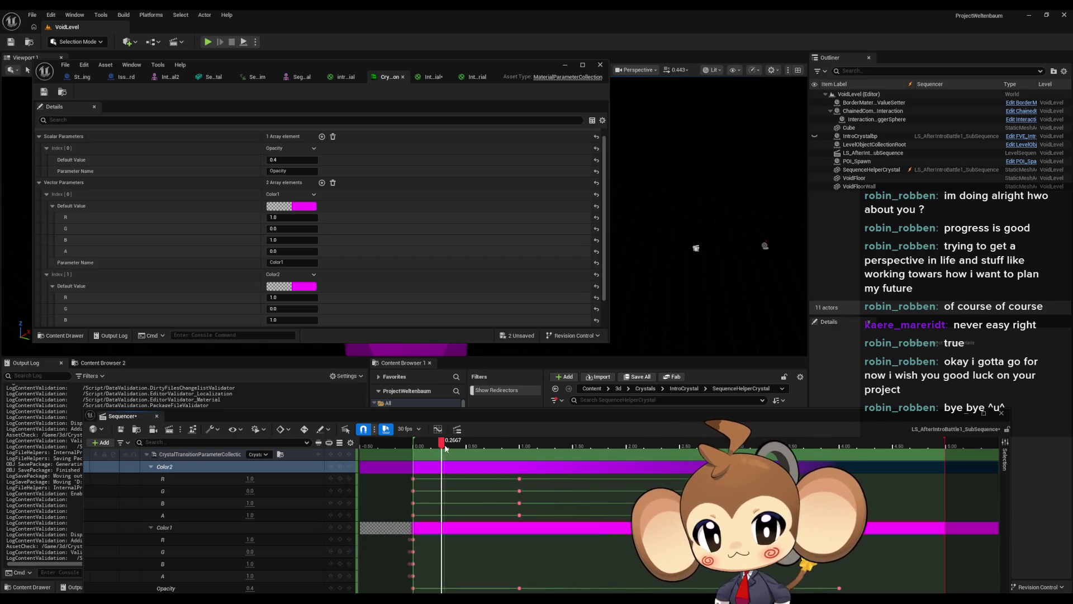
mouse_move(413, 445)
mouse_down()
mouse_move(444, 446)
mouse_move(421, 445)
mouse_up()
click(411, 545)
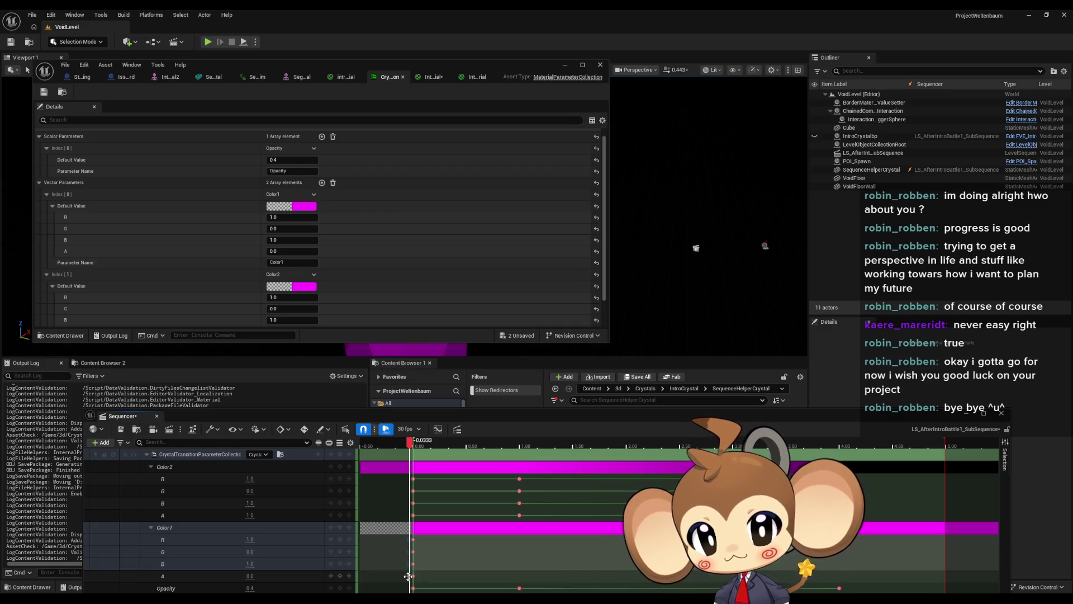
click(462, 558)
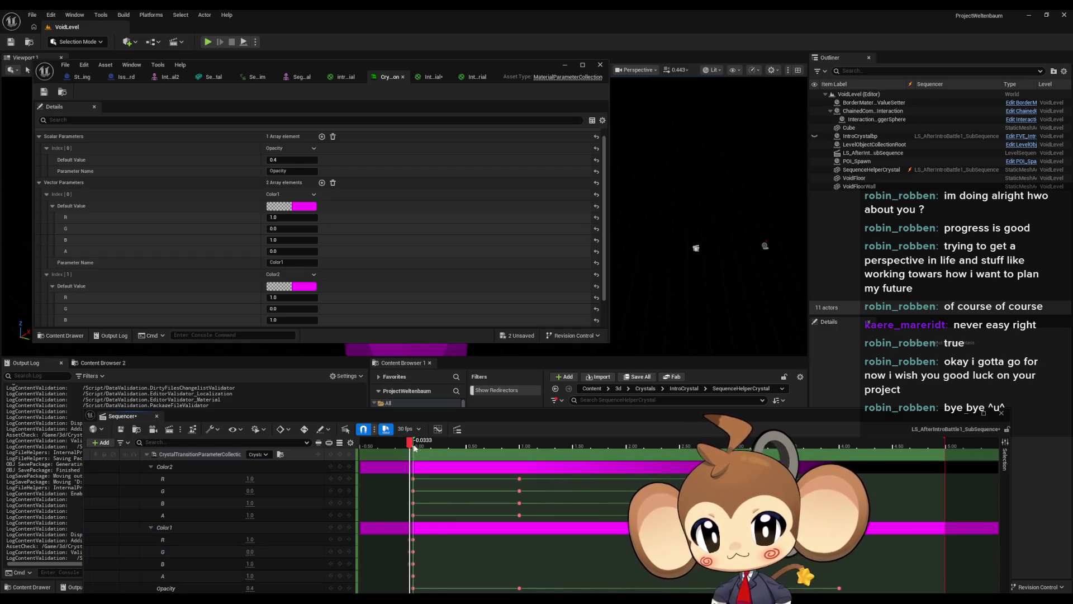
click(408, 551)
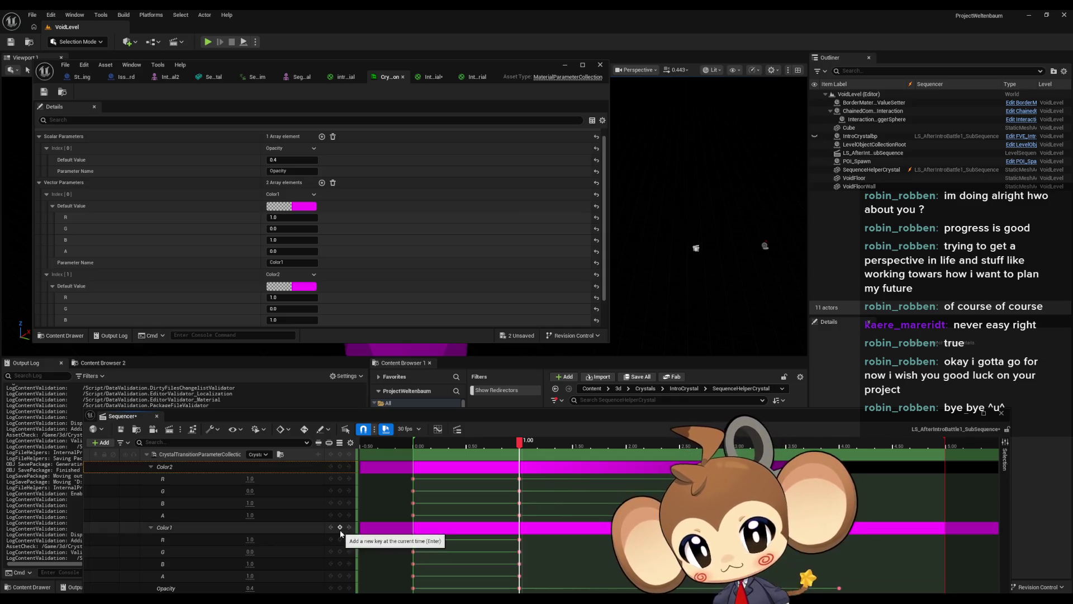
Step: Key Color1 as white, with G set to 1.0, near the 4-second mark
drag(525, 450, 830, 465)
text(1)
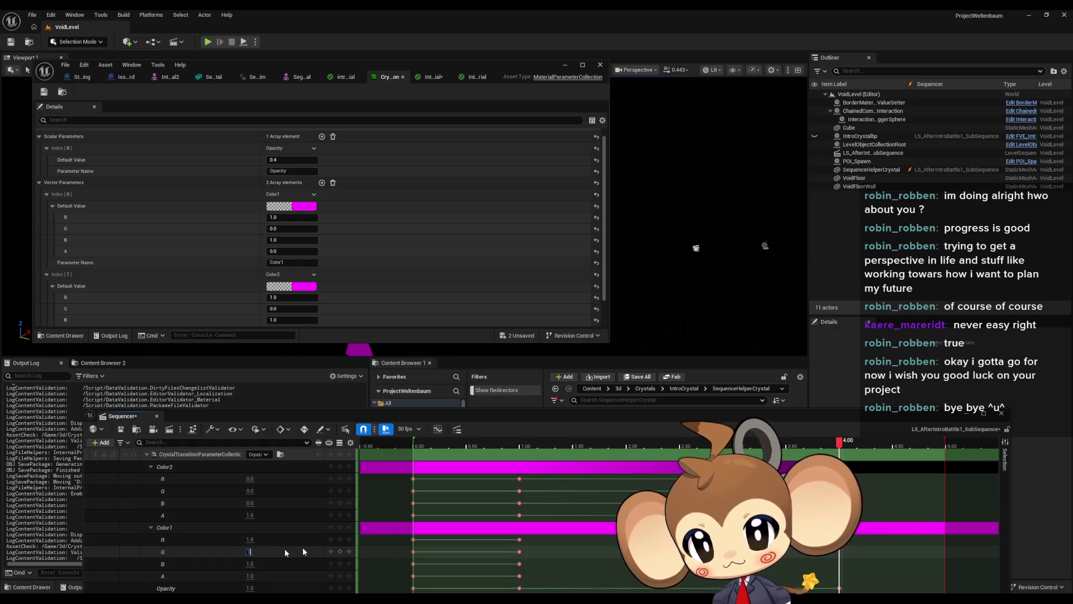
key(Return)
click(340, 539)
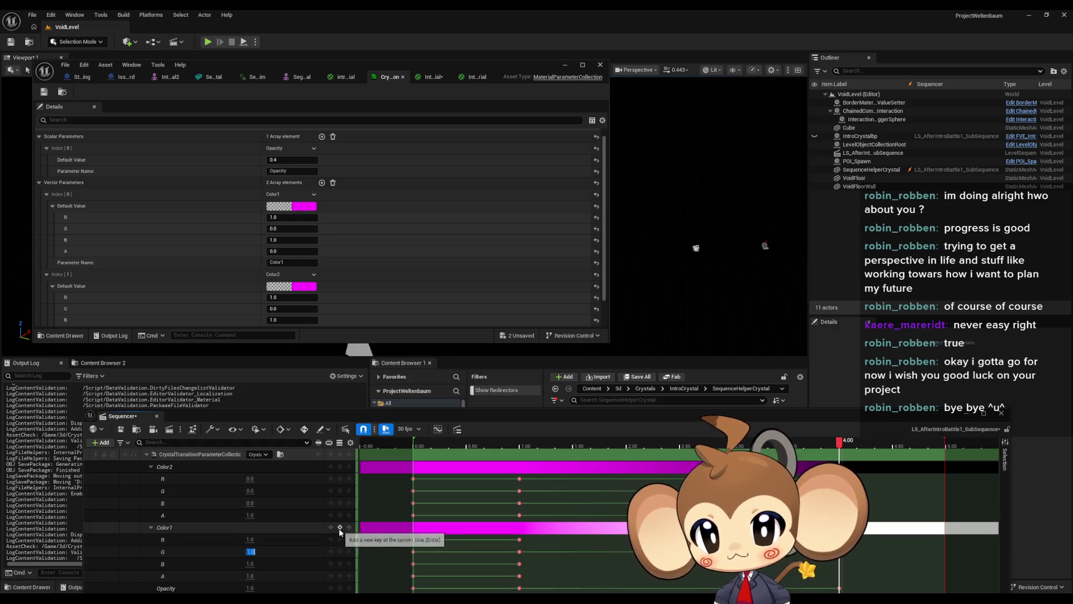
click(342, 466)
Step: Hide the collection editor, preview the crystal's early colour, and float Sequencer in its own window
click(566, 66)
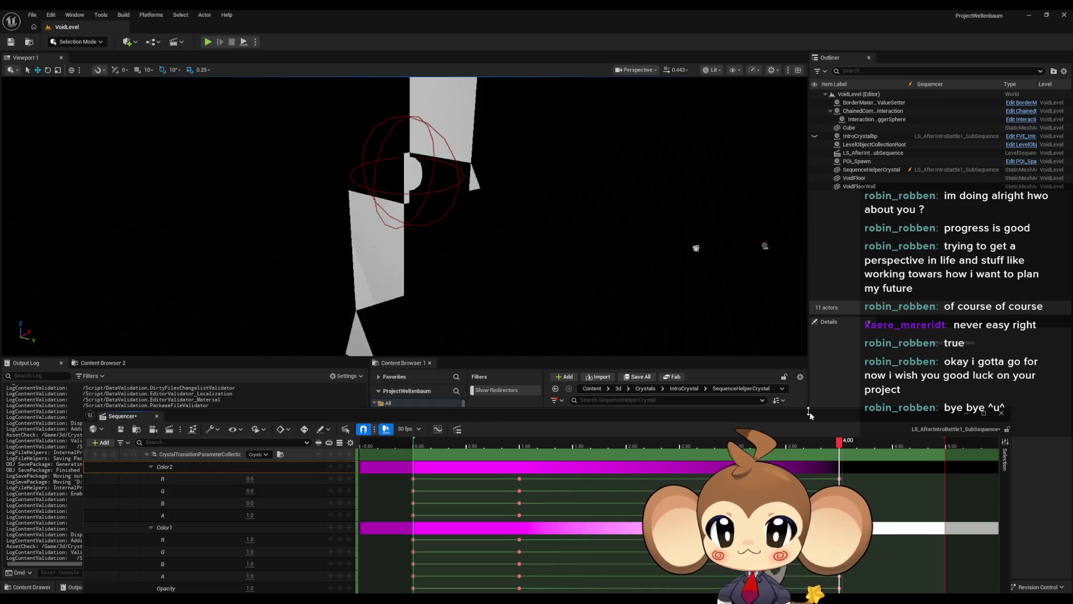
mouse_move(839, 444)
mouse_down()
mouse_move(428, 423)
mouse_move(491, 440)
mouse_move(859, 450)
mouse_up()
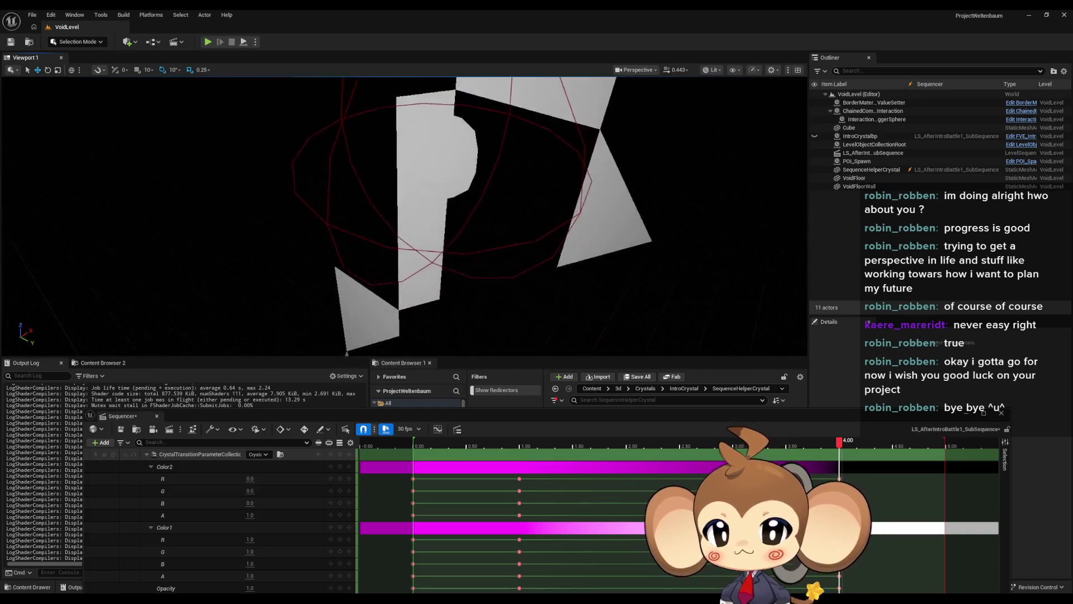
mouse_move(491, 421)
mouse_down()
mouse_move(434, 490)
mouse_move(441, 129)
mouse_up()
Step: Rearrange the windows and bring forward the SequenceHelperCrystal mesh editor with its three material slots
mouse_move(403, 599)
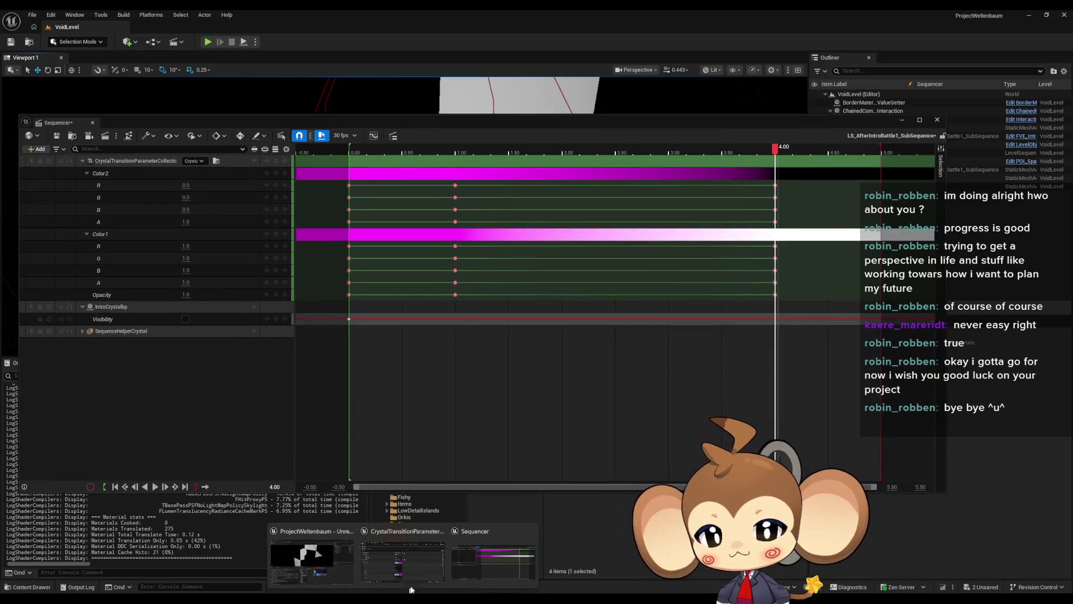
click(407, 576)
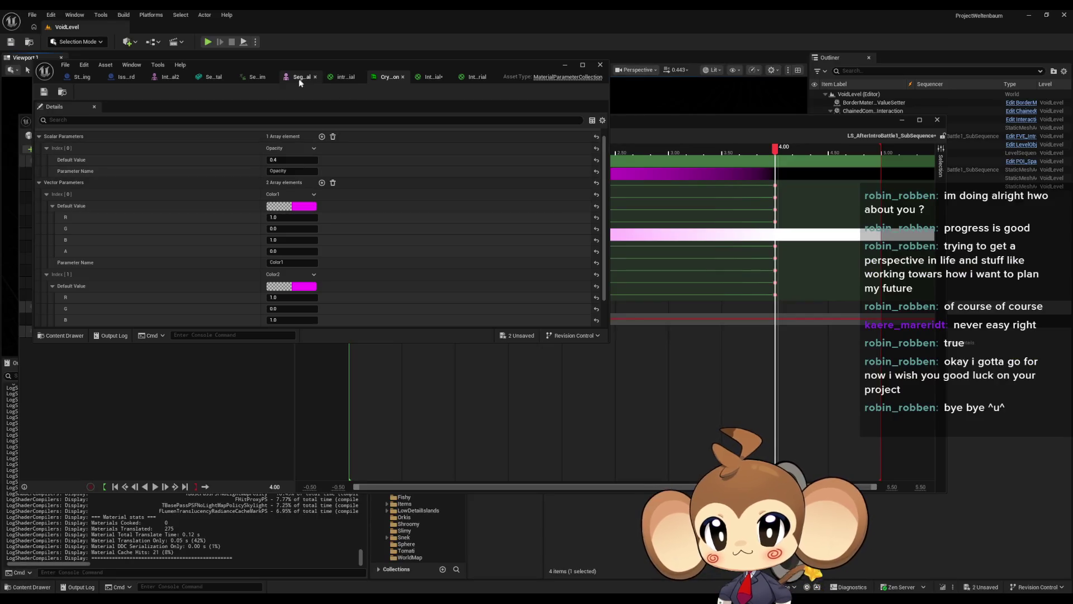
click(202, 77)
mouse_move(280, 66)
mouse_down()
mouse_move(396, 89)
mouse_move(439, 86)
mouse_move(377, 138)
mouse_move(382, 289)
mouse_move(363, 184)
mouse_move(381, 138)
mouse_up()
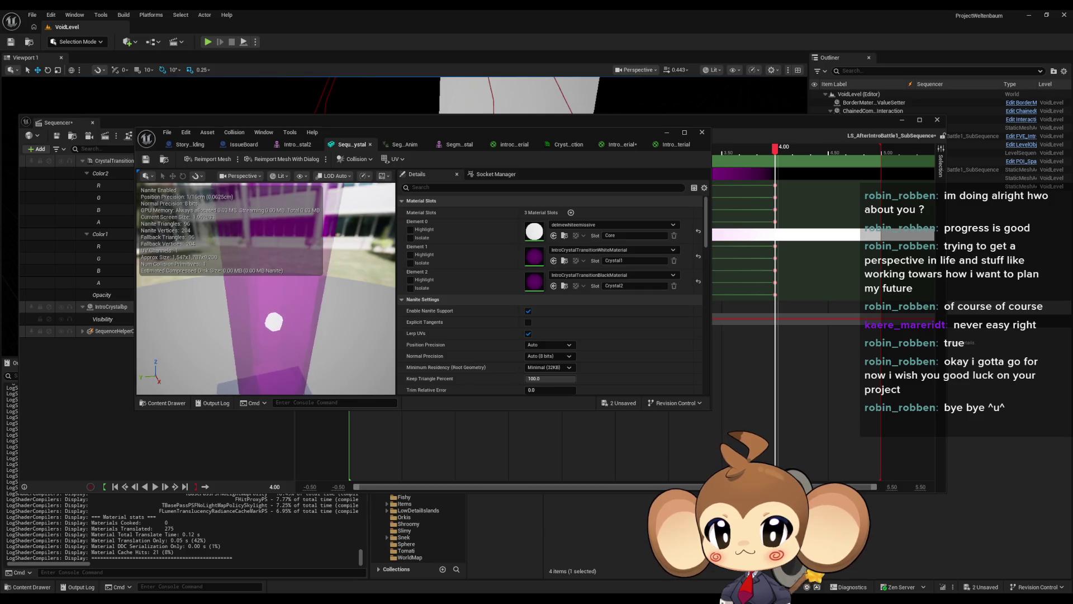
click(666, 134)
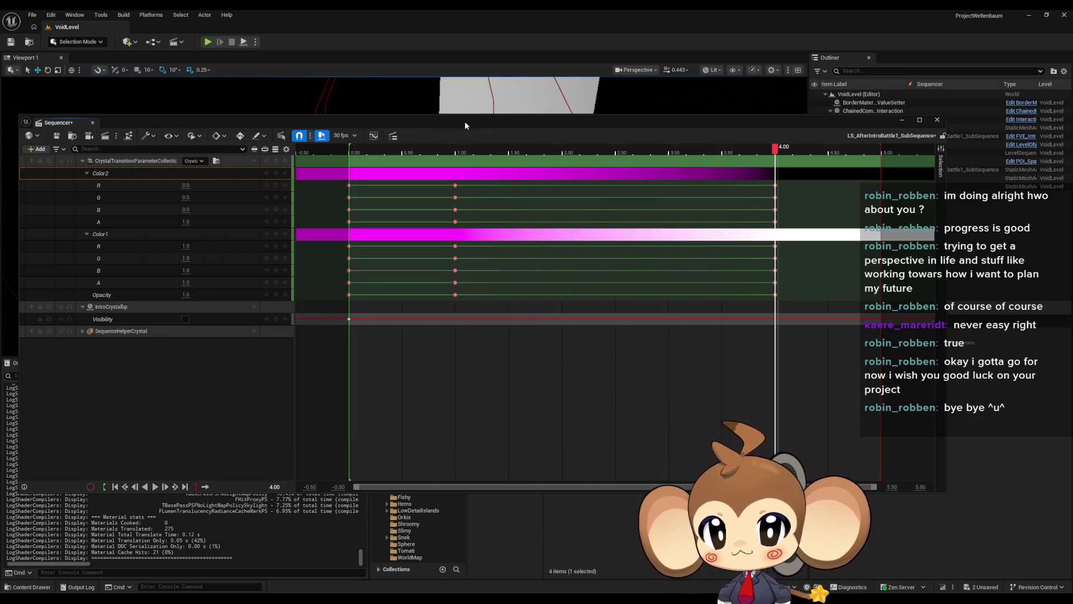
drag(465, 121, 497, 361)
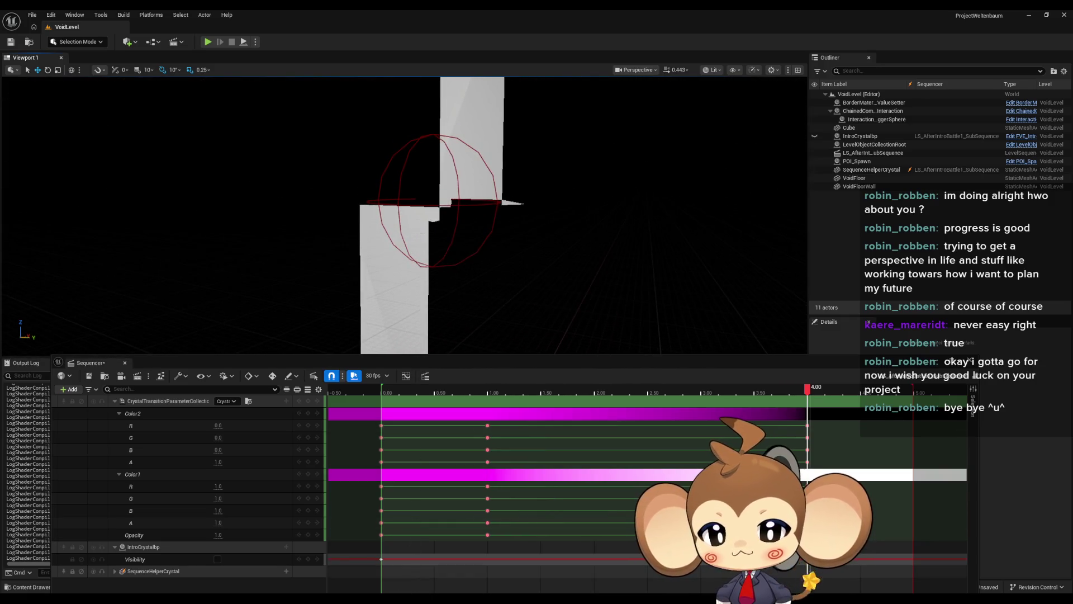
mouse_move(409, 585)
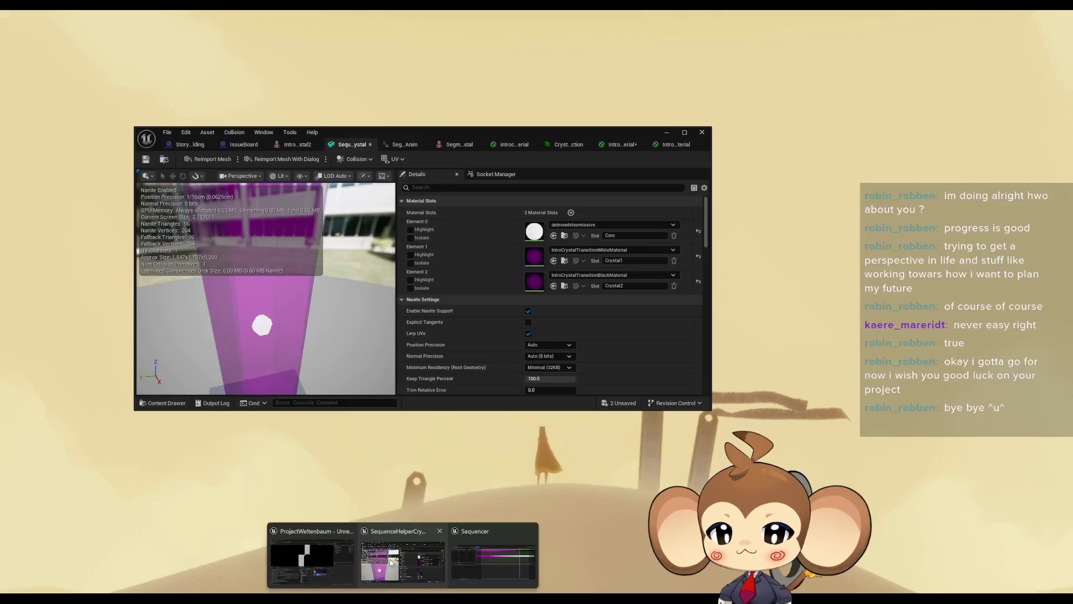
click(392, 563)
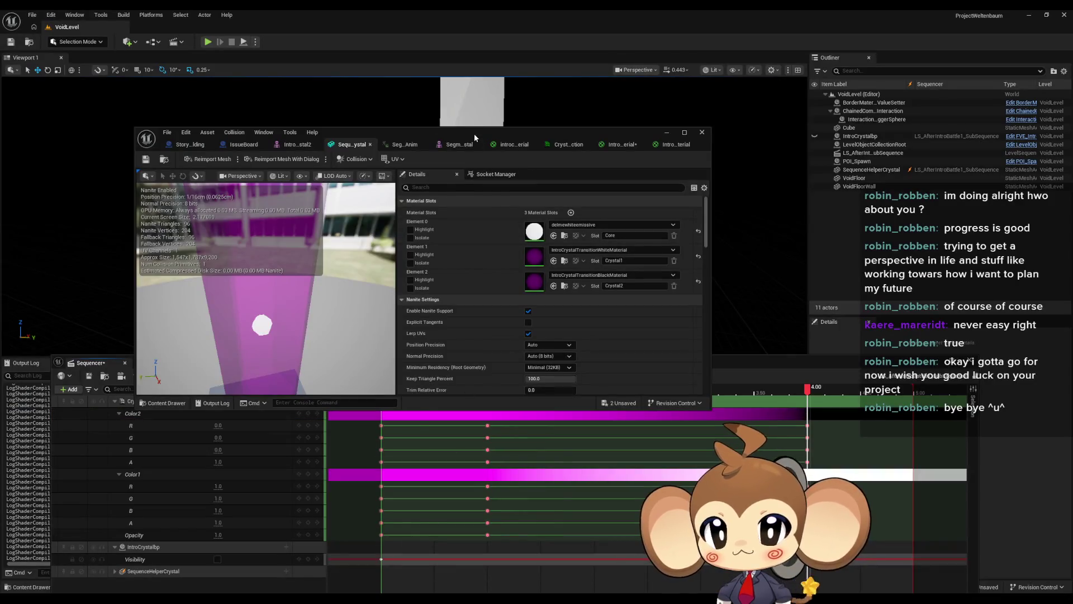
Step: Open the crystal material, the parameter collection and the white material's graph, inspecting its Opacity node
mouse_move(474, 133)
mouse_down()
mouse_move(347, 332)
mouse_move(368, 283)
mouse_up()
click(407, 291)
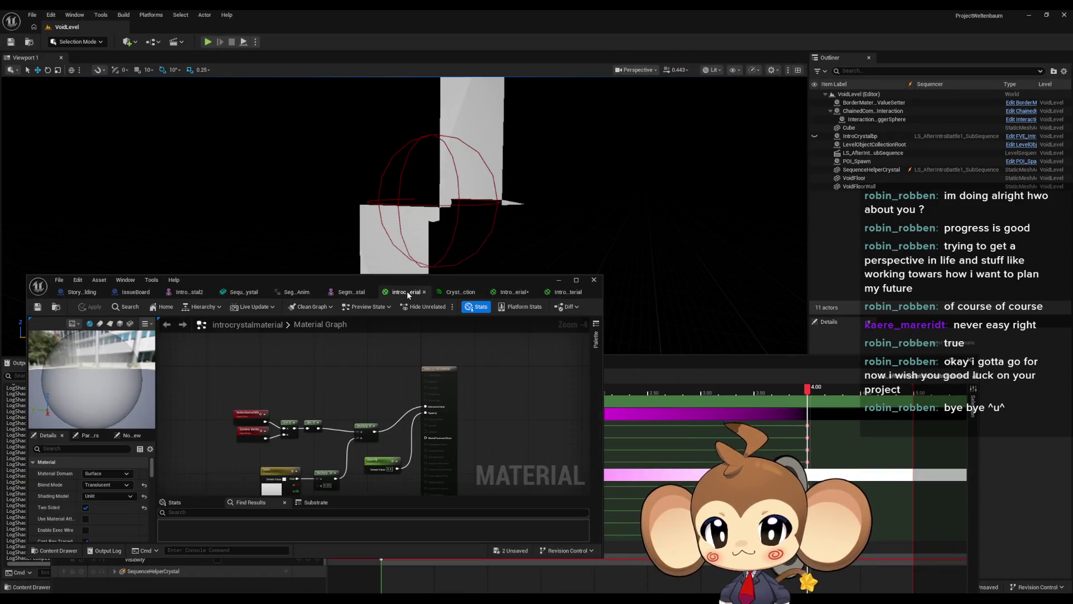
scroll(320, 385, up, 3)
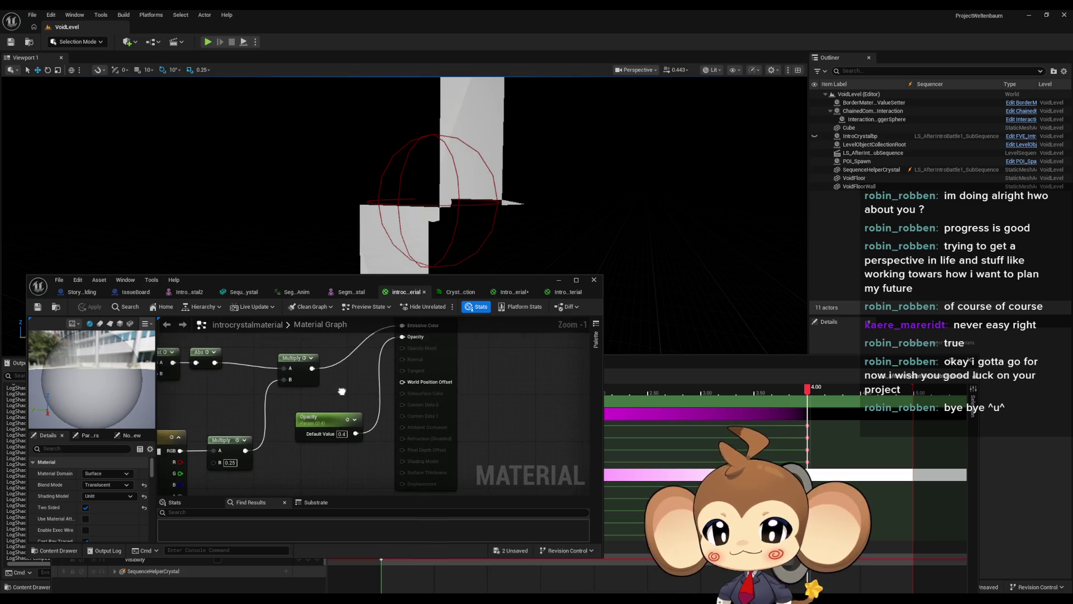
click(440, 292)
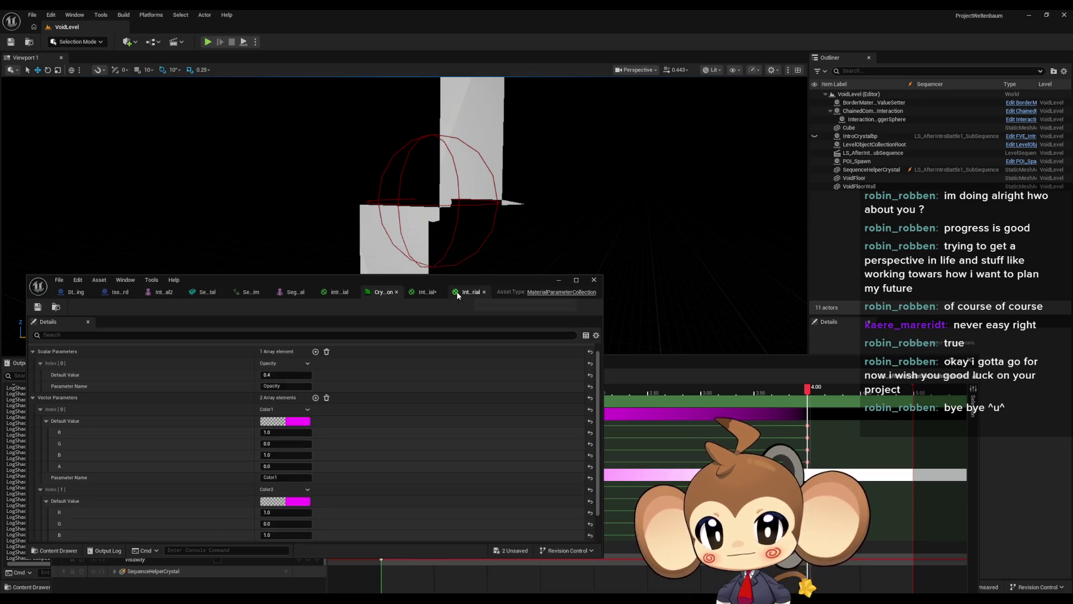
click(423, 291)
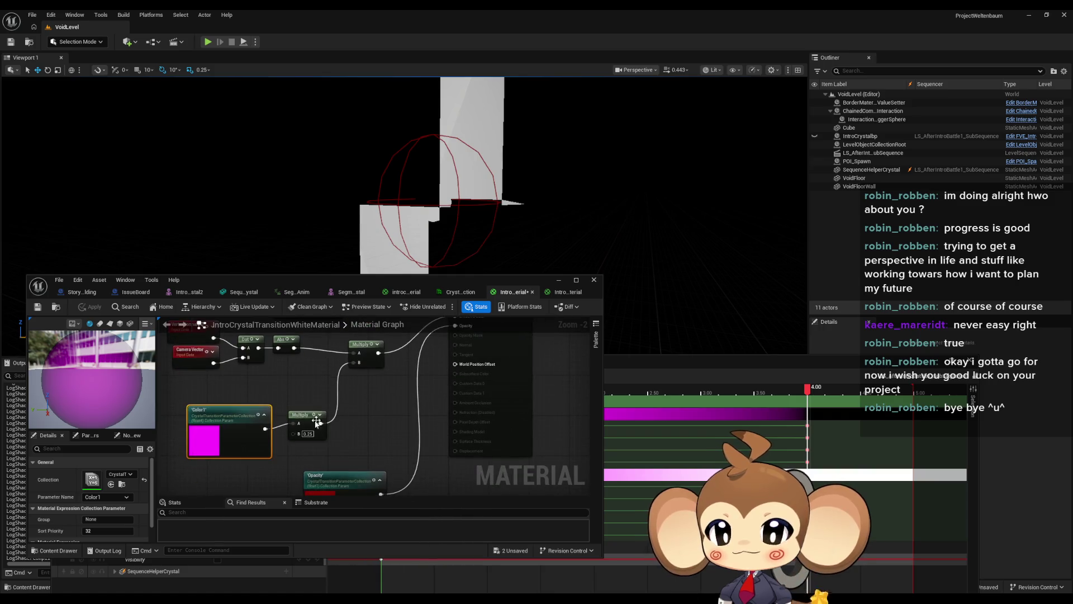
click(373, 465)
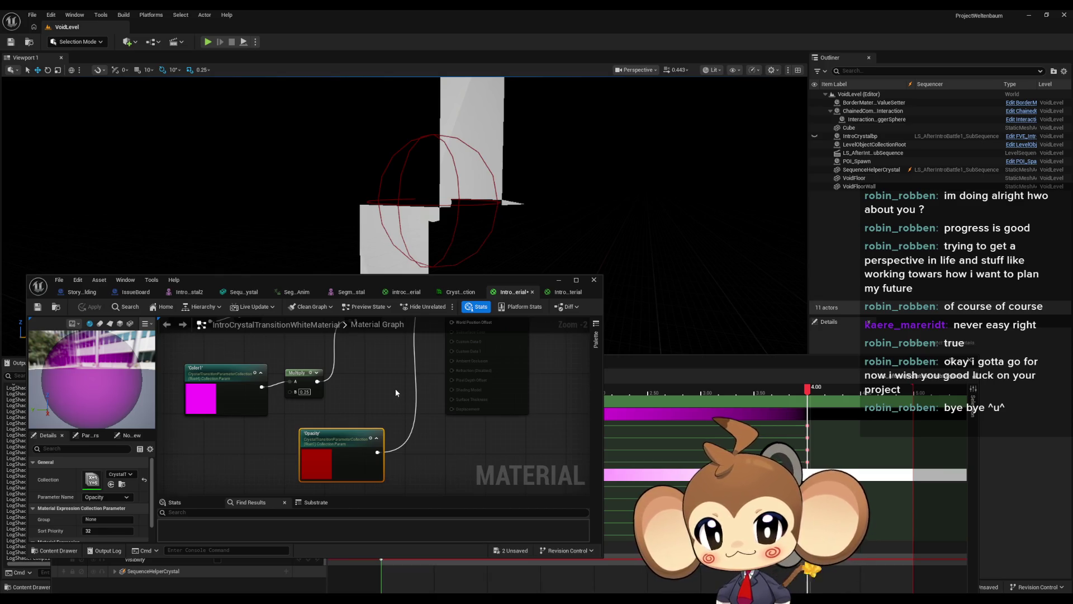
drag(395, 391, 390, 456)
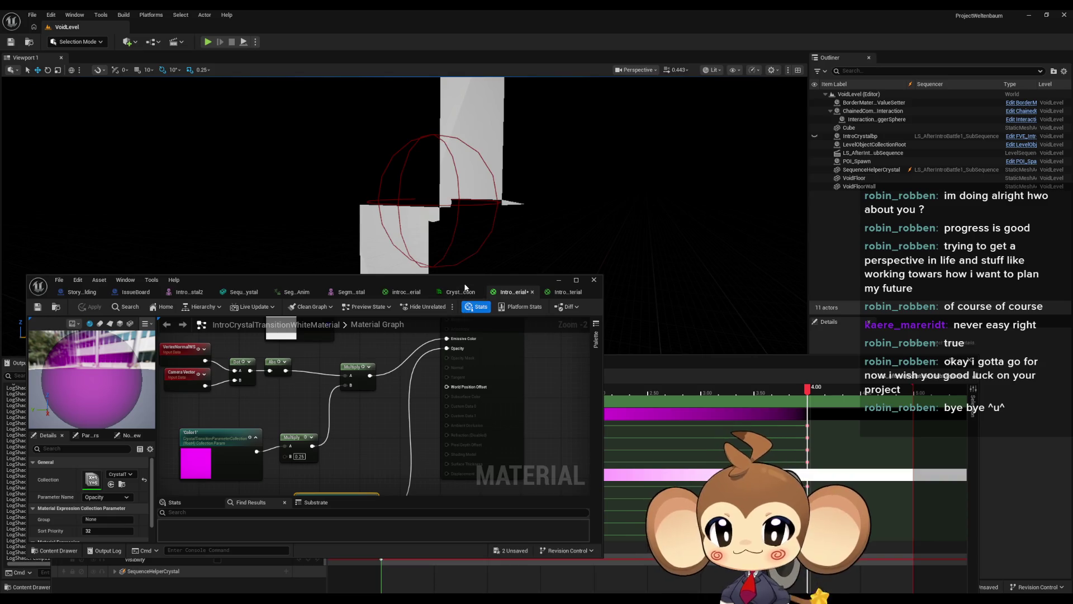
Step: Move the material editor aside and scrub the timeline to preview the crystal mid-transition
mouse_move(464, 288)
mouse_down()
mouse_move(487, 180)
mouse_move(525, 137)
mouse_up()
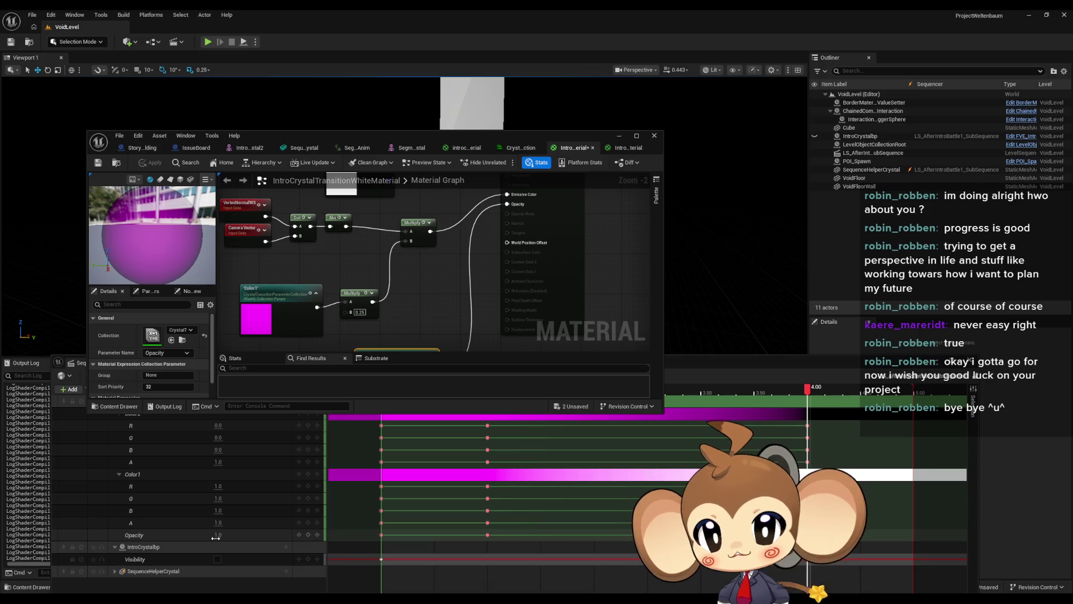
mouse_move(386, 138)
mouse_down()
mouse_move(366, 236)
mouse_move(338, 256)
mouse_up()
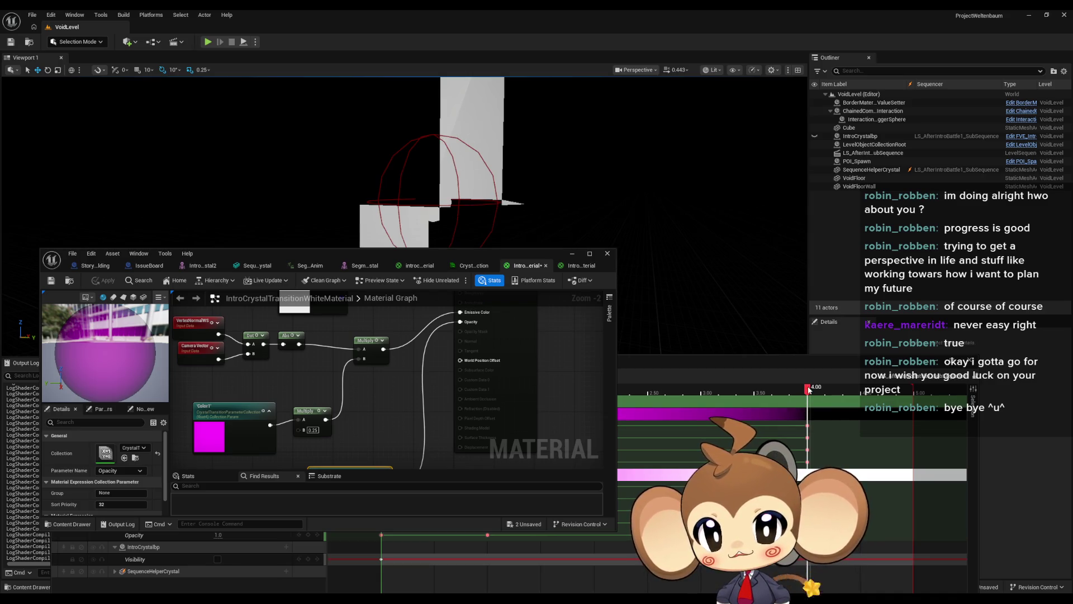
mouse_move(809, 390)
mouse_down()
mouse_move(558, 396)
mouse_move(808, 393)
mouse_up()
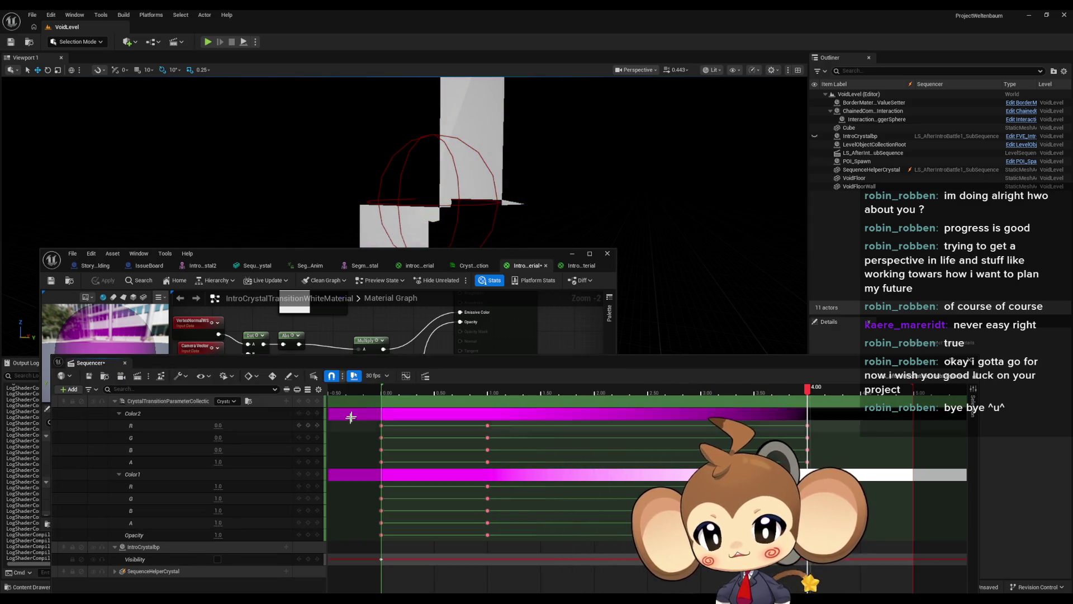
drag(453, 256, 472, 199)
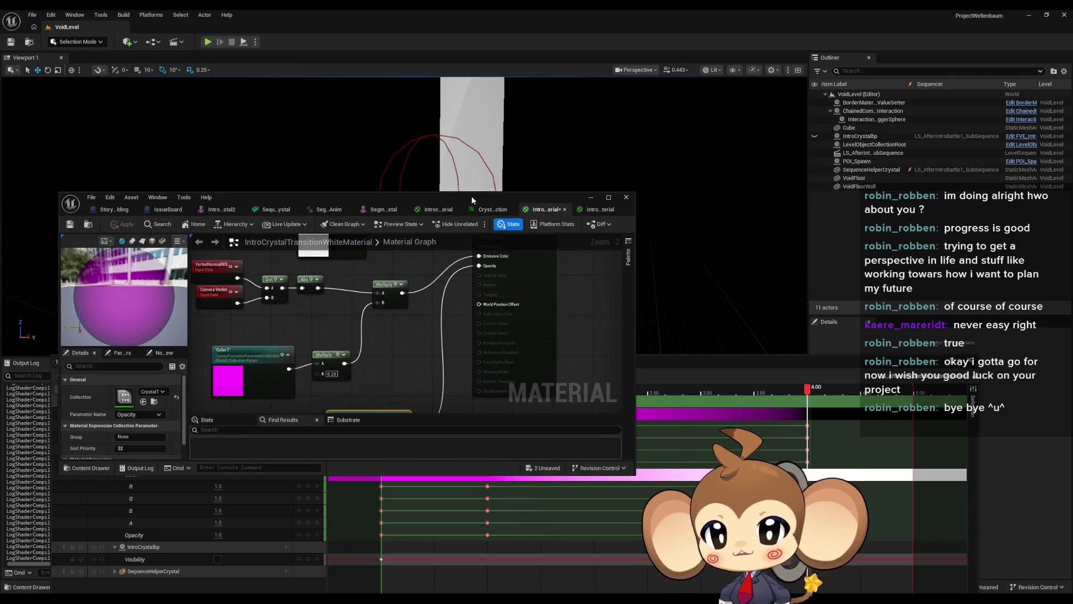
Step: Inspect the white transition material's own properties and translucency settings
scroll(121, 423, up, 1)
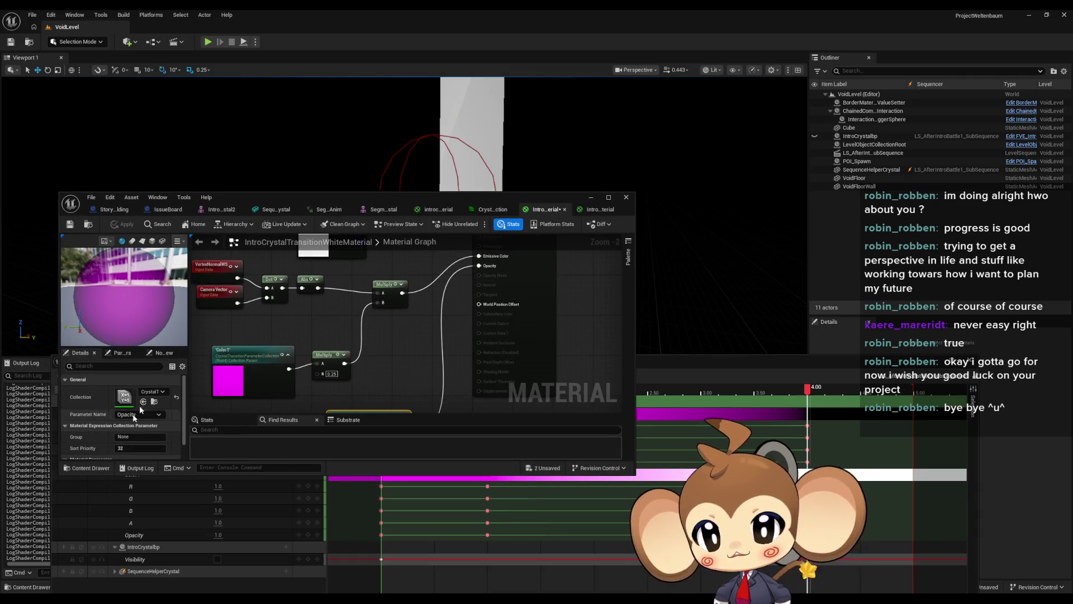
click(312, 322)
click(536, 297)
scroll(101, 430, down, 6)
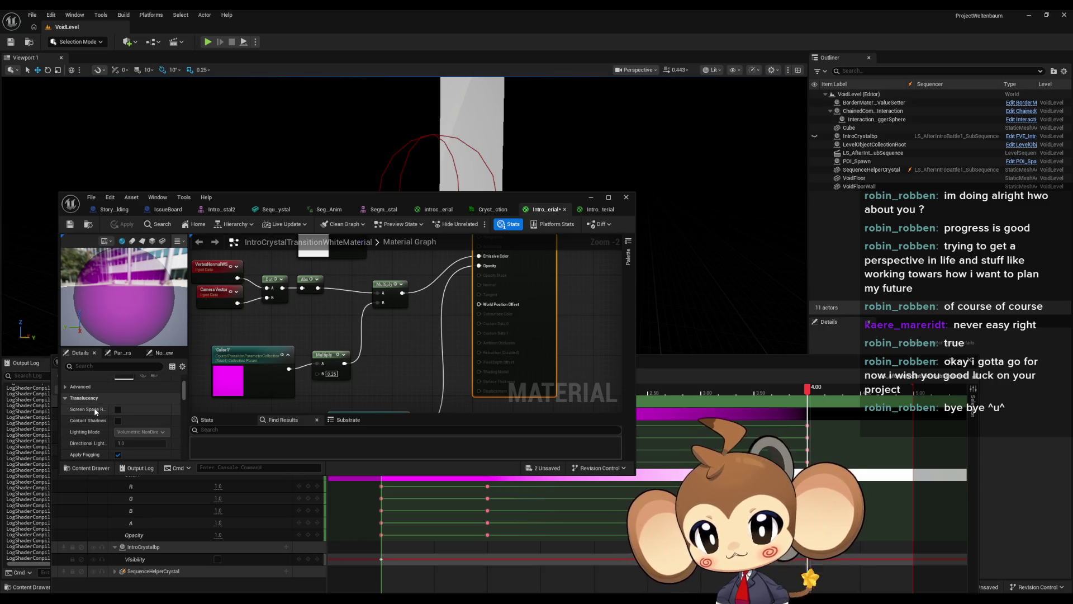
scroll(95, 409, up, 6)
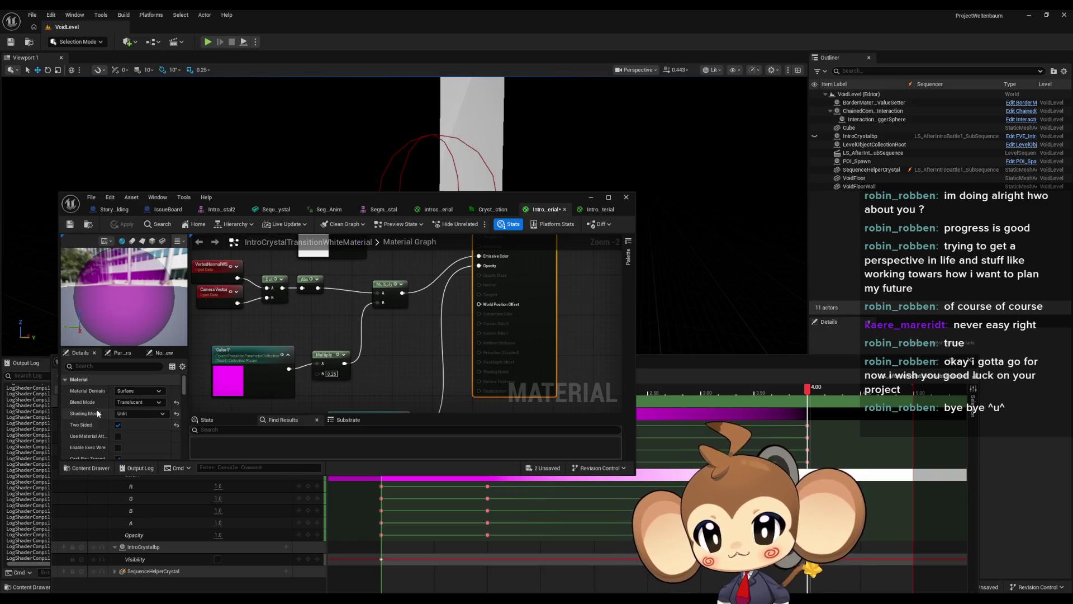
double_click(243, 200)
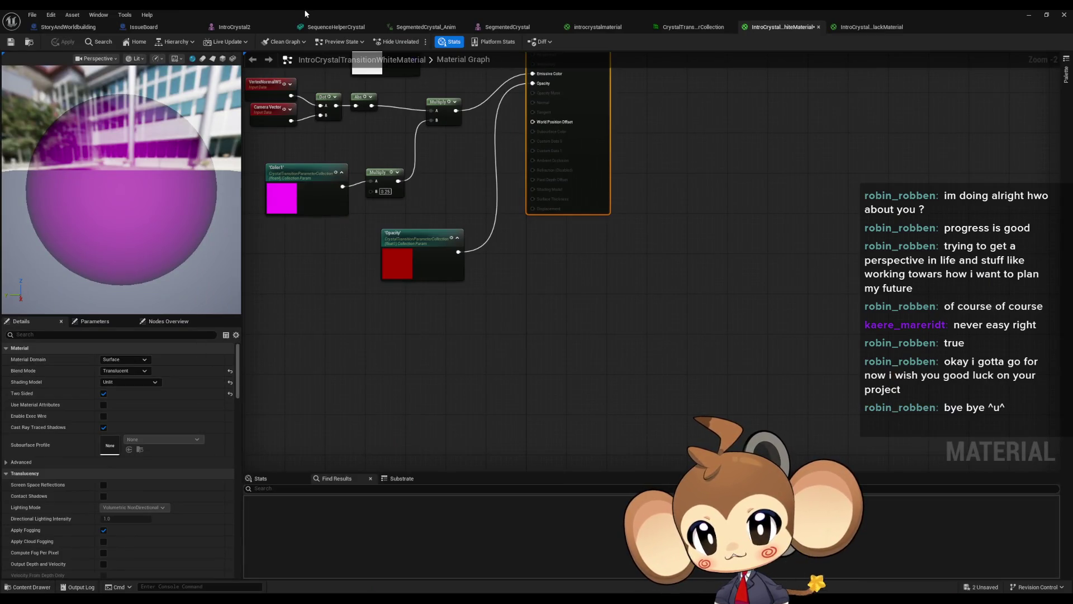
double_click(309, 10)
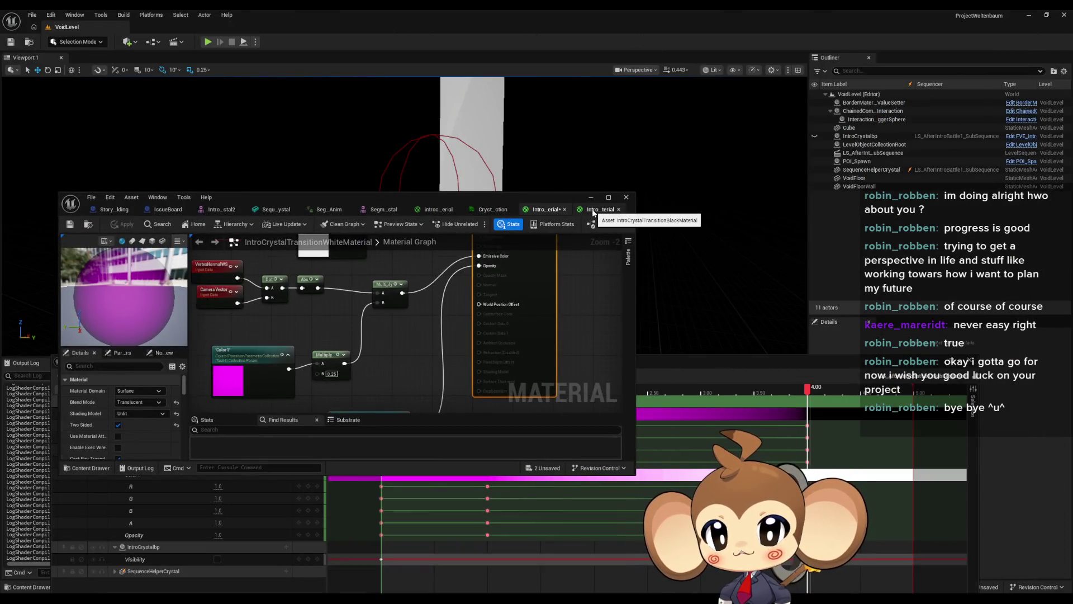
Step: Check the black material's properties, then scrub back to preview the magenta crystal at 0 s
click(594, 211)
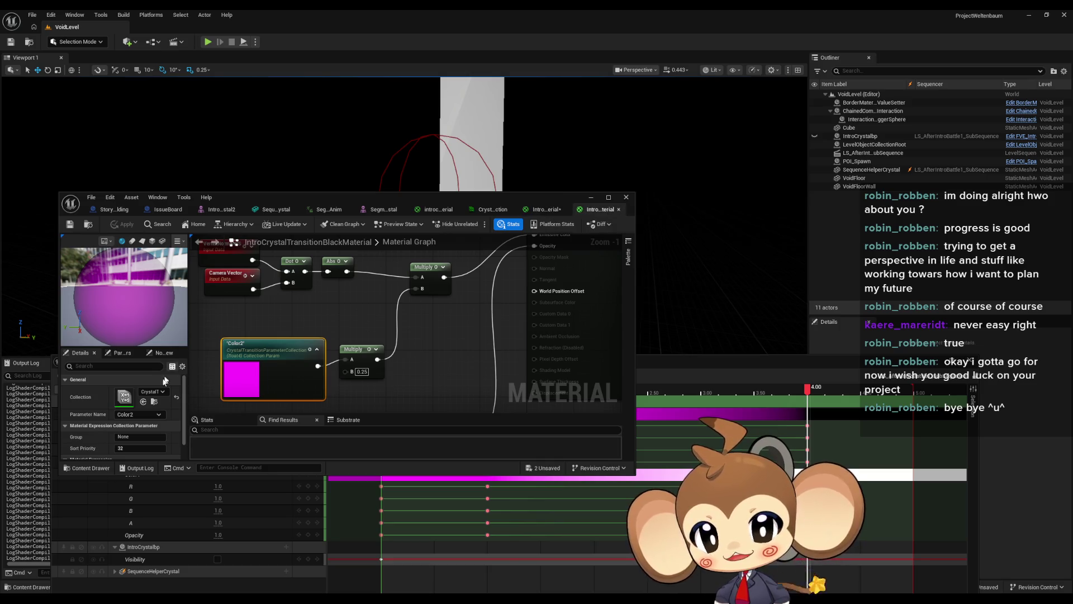
click(603, 313)
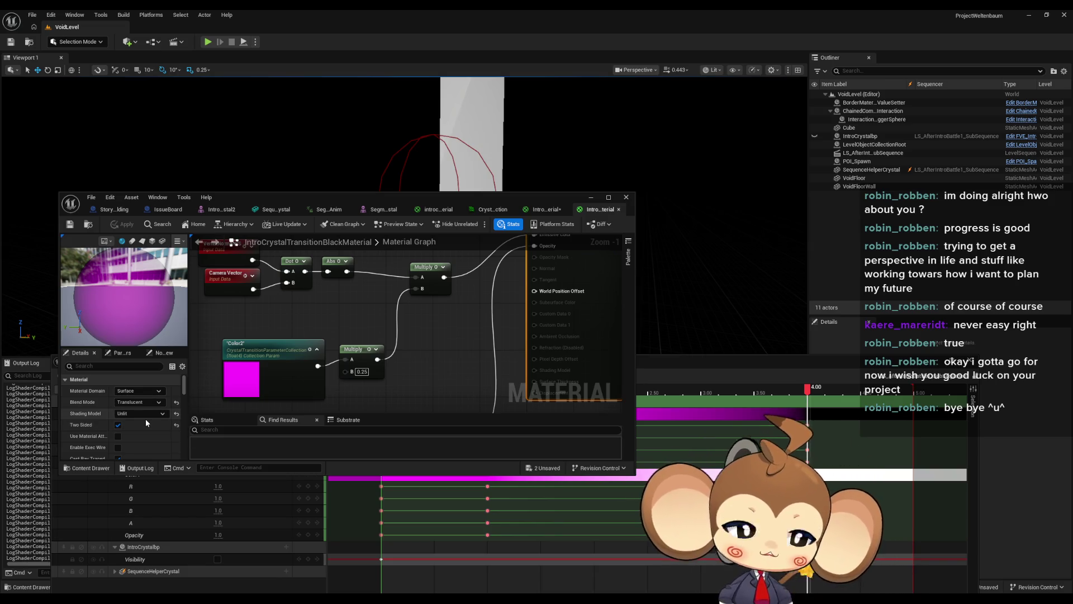
mouse_move(441, 203)
mouse_down()
mouse_move(433, 349)
mouse_move(410, 445)
mouse_move(424, 110)
mouse_move(391, 472)
mouse_move(351, 507)
mouse_move(422, 84)
mouse_move(404, 460)
mouse_move(389, 507)
mouse_up()
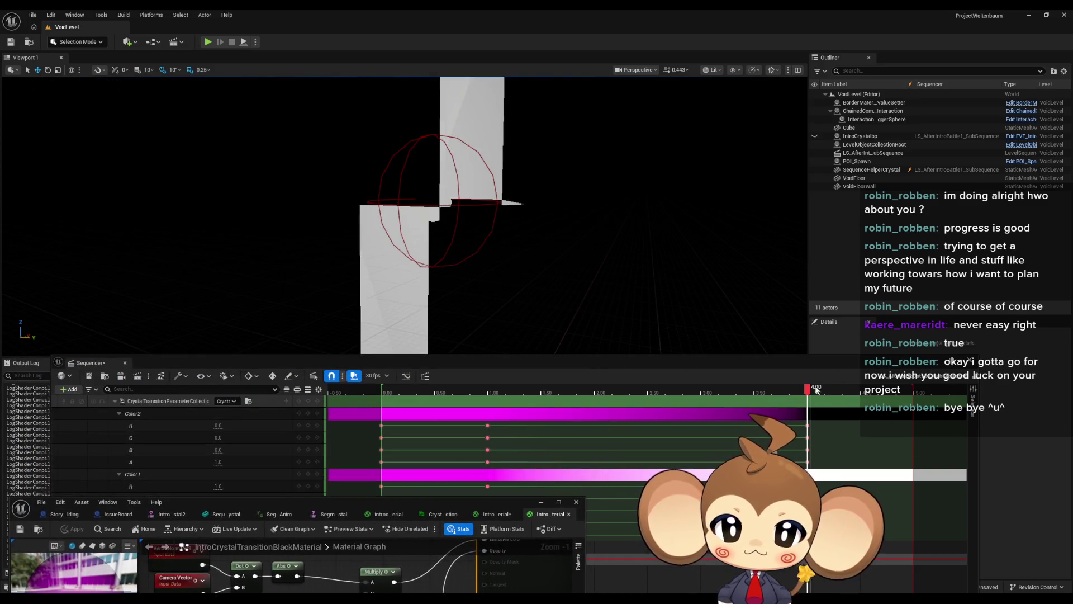
mouse_move(816, 389)
mouse_down()
mouse_move(384, 394)
mouse_move(791, 411)
mouse_move(702, 421)
mouse_move(383, 408)
mouse_up()
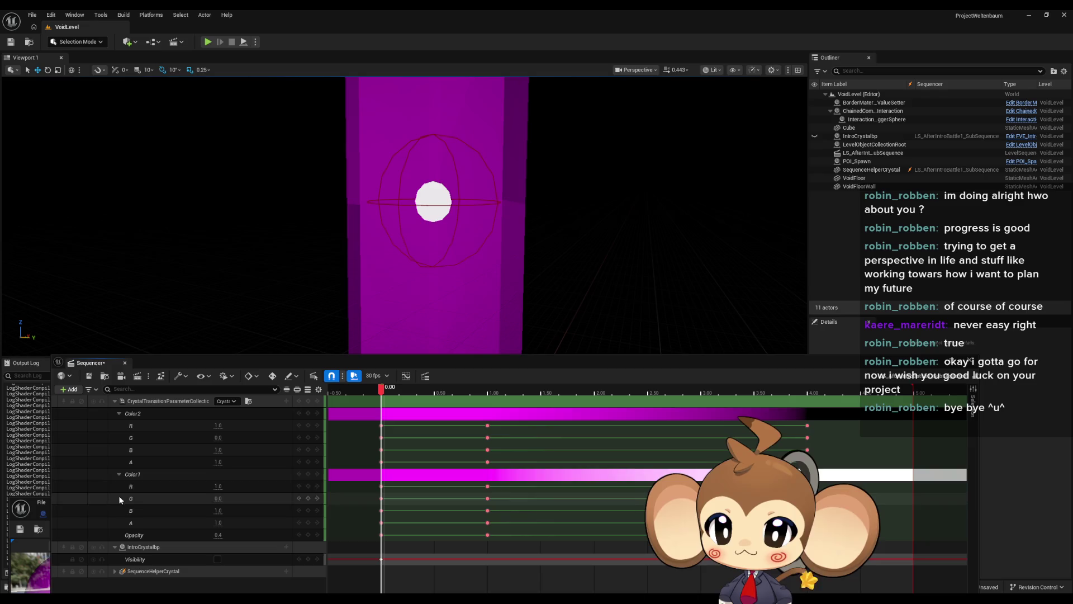
Step: Collapse the colour tracks and look through the Color1 track's options
click(122, 473)
click(122, 413)
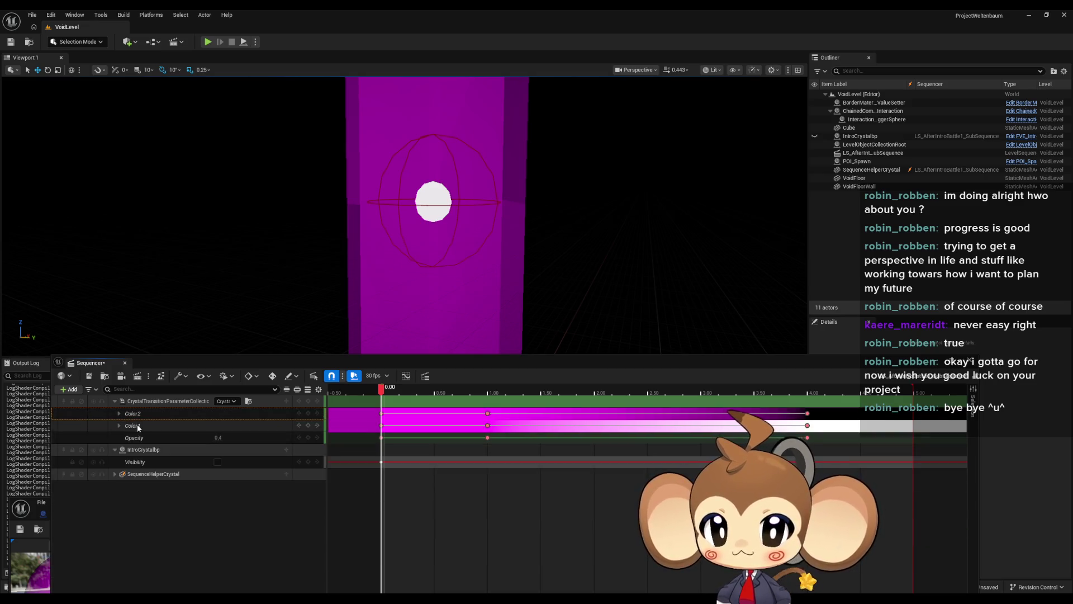
right_click(137, 426)
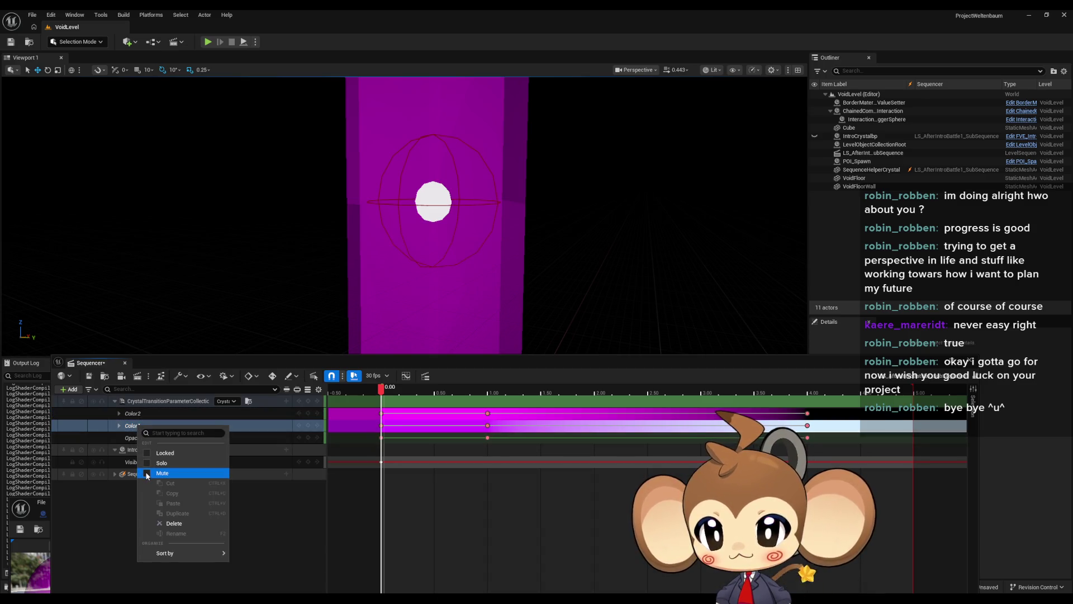
click(135, 426)
right_click(136, 428)
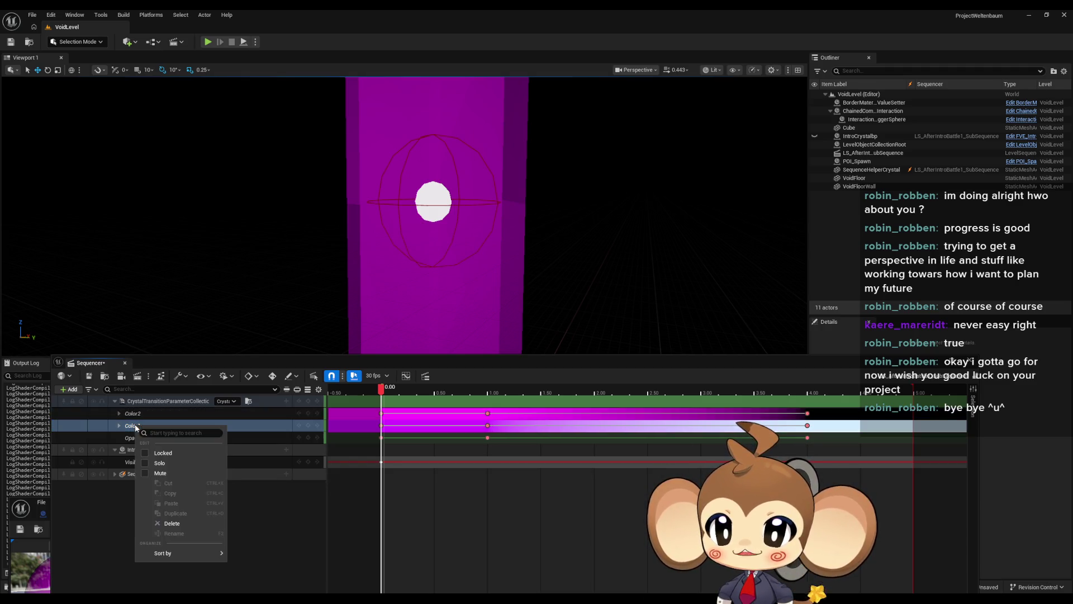
click(131, 414)
click(118, 426)
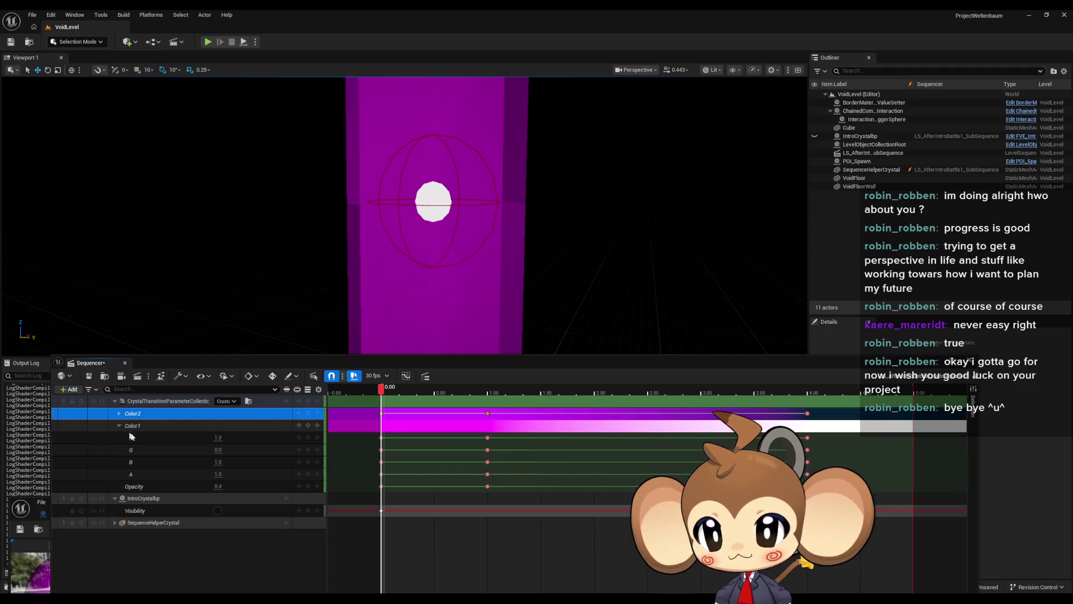
click(132, 437)
right_click(134, 439)
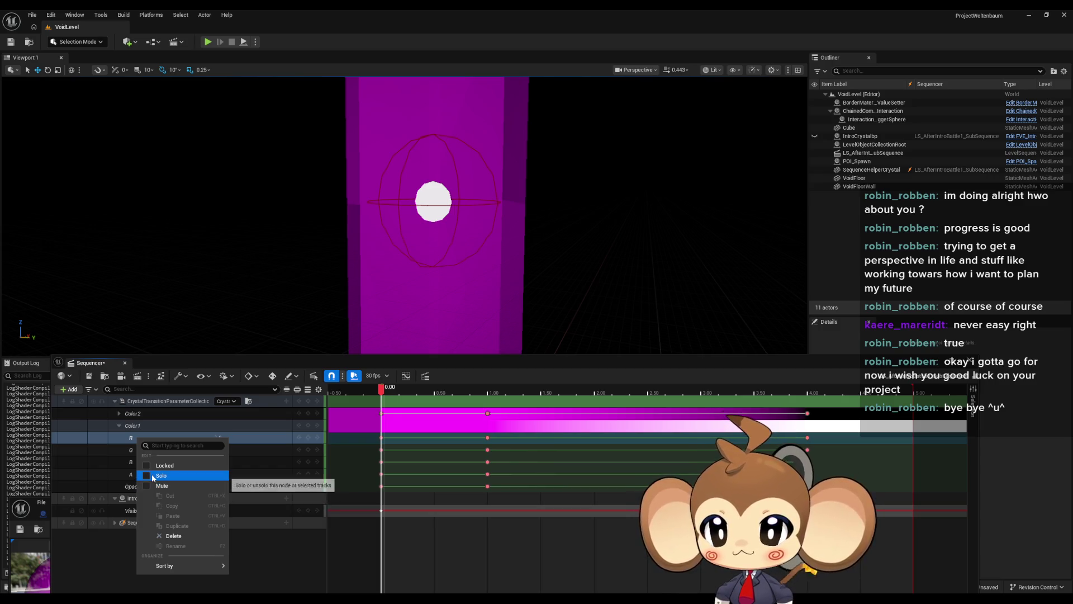
Step: Delete the Color1 and Color2 tracks so only the Opacity channel remains
click(118, 425)
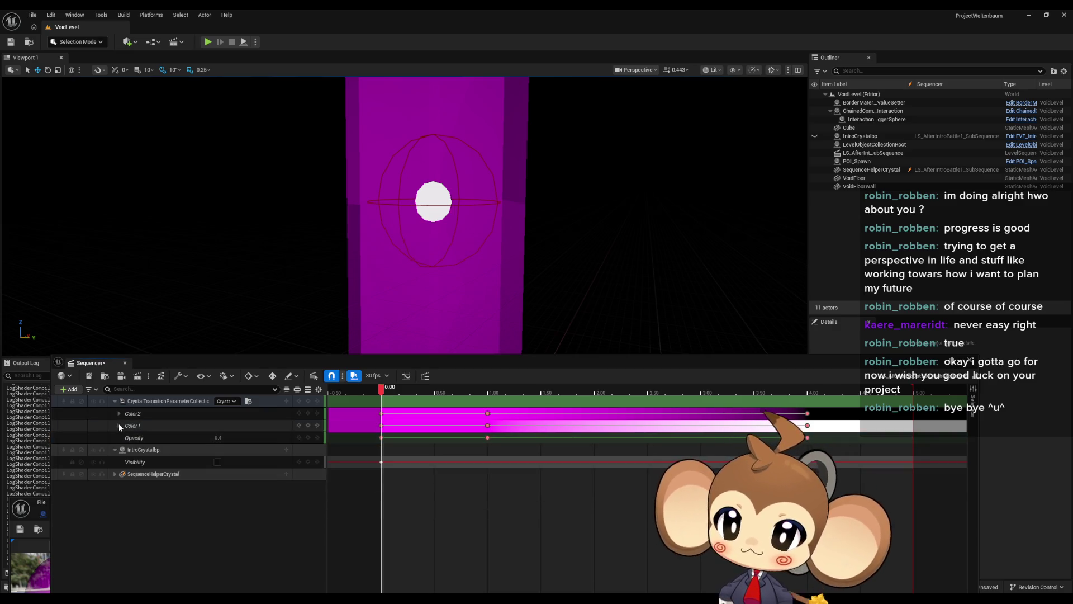
click(118, 426)
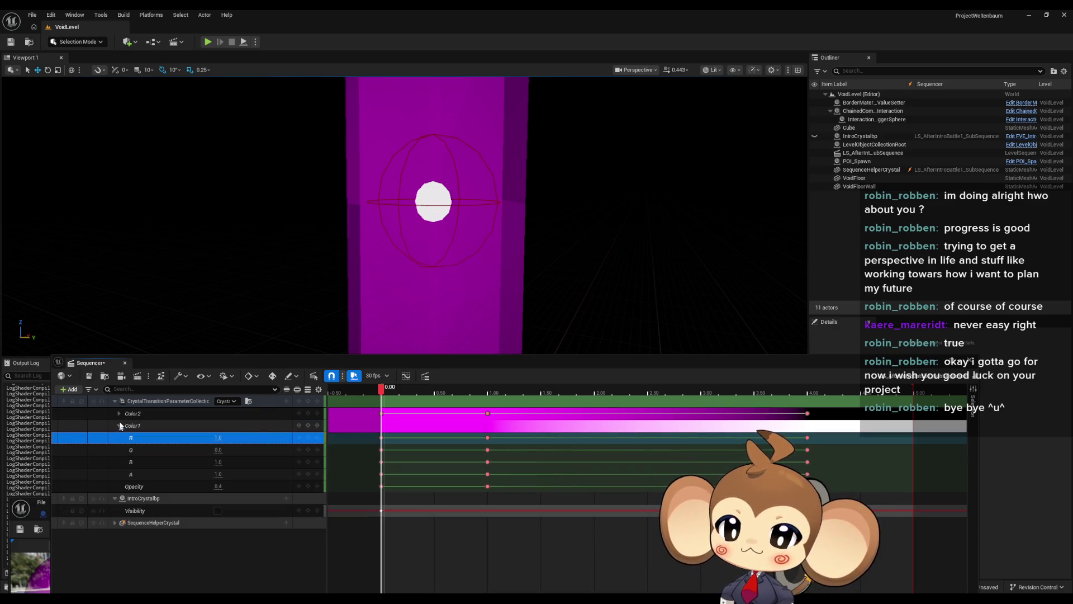
click(120, 413)
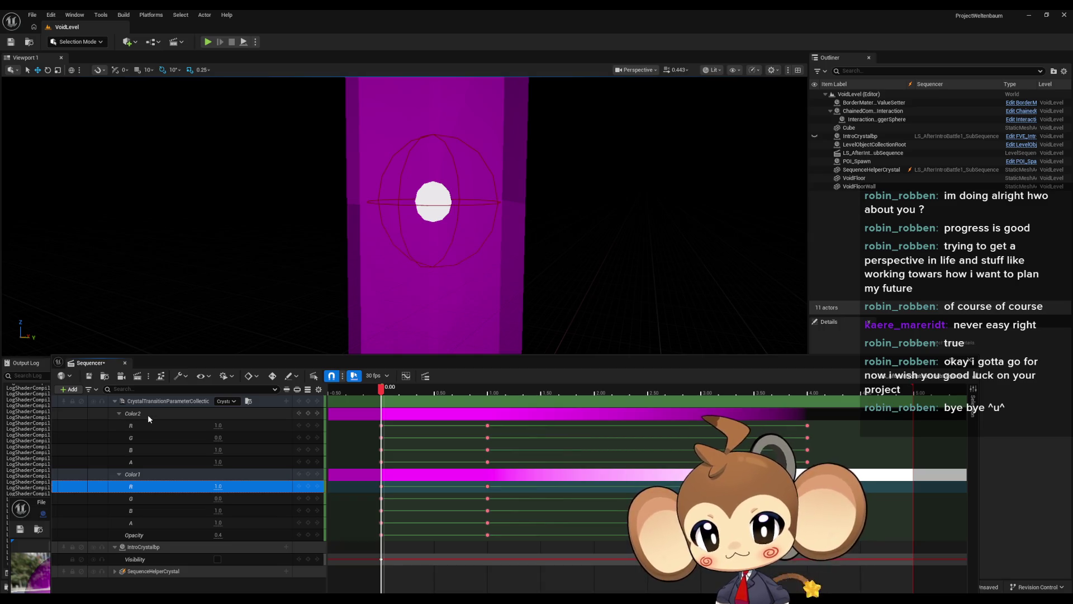
click(148, 414)
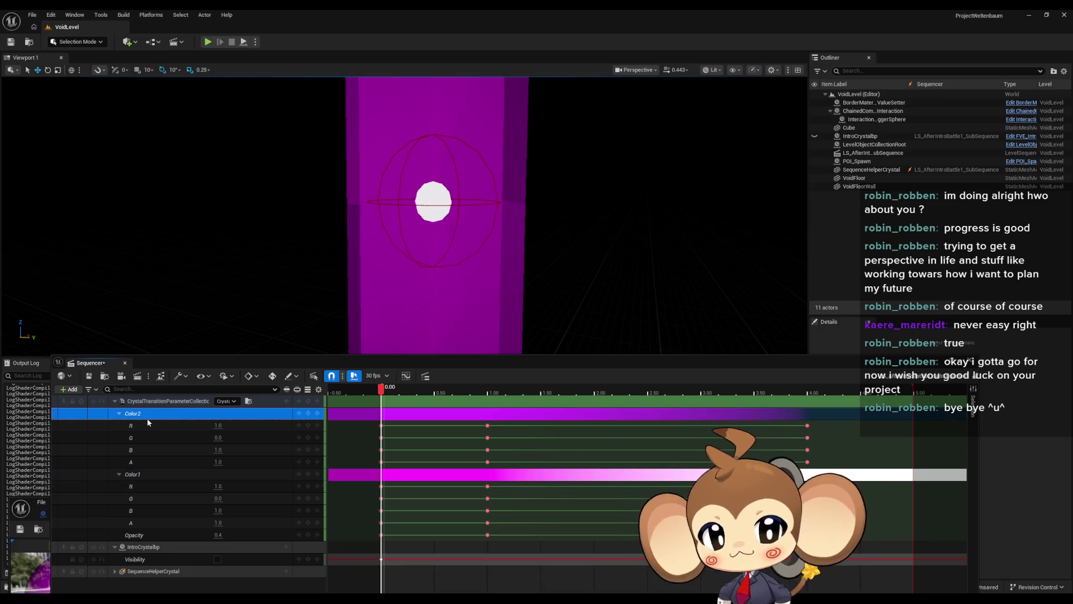
key(Delete)
click(146, 418)
key(Delete)
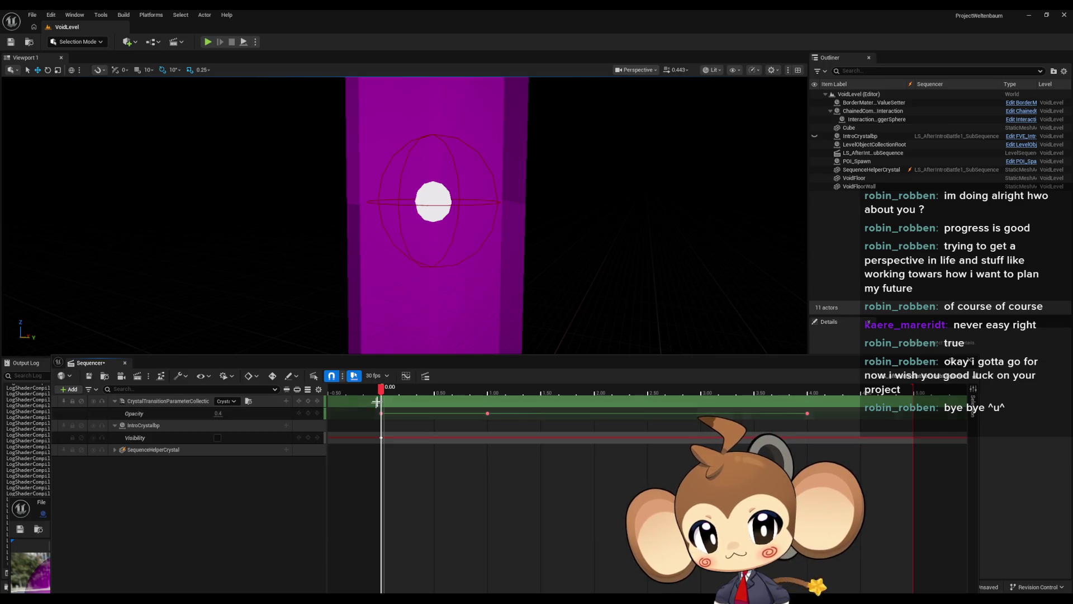
Step: Scrub the opacity animation from 0 to 4.00 and look up at the crystal's tip
mouse_move(377, 402)
mouse_down()
mouse_move(838, 420)
mouse_move(809, 423)
mouse_up()
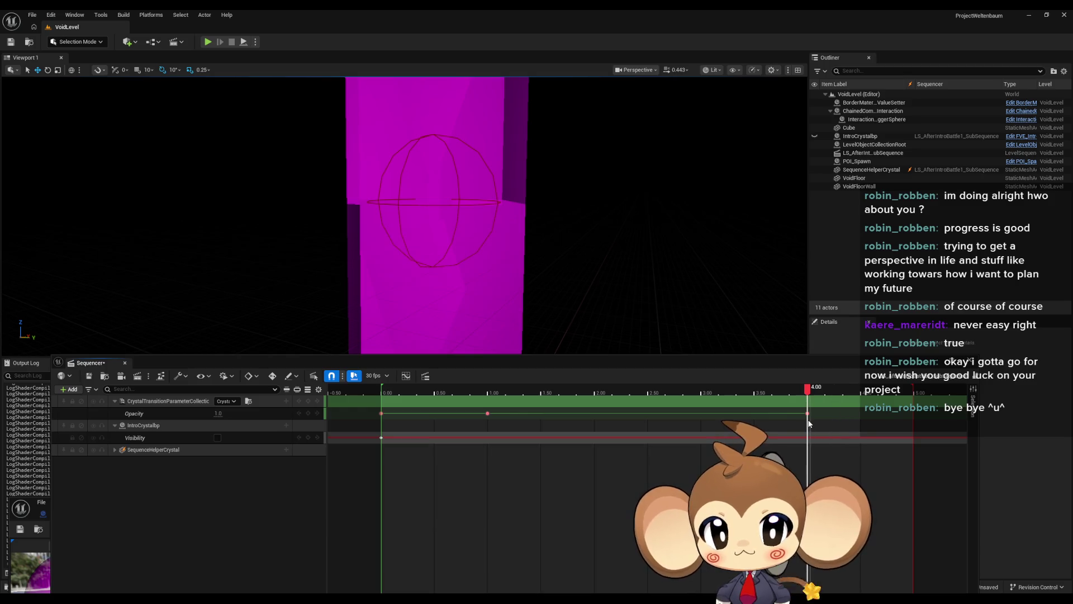
drag(656, 345, 656, 344)
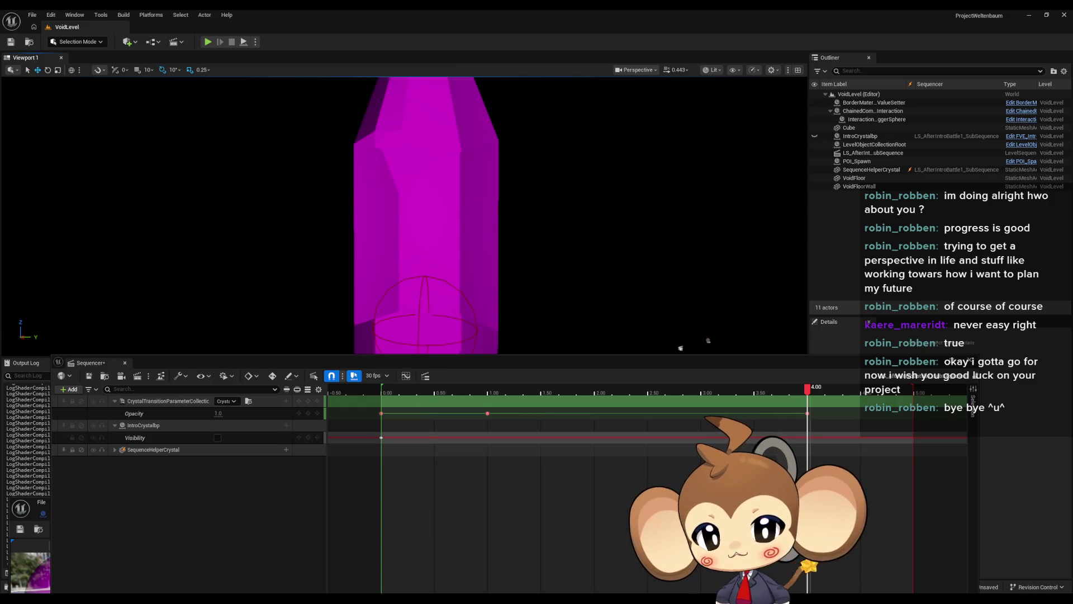
mouse_move(404, 598)
mouse_move(405, 566)
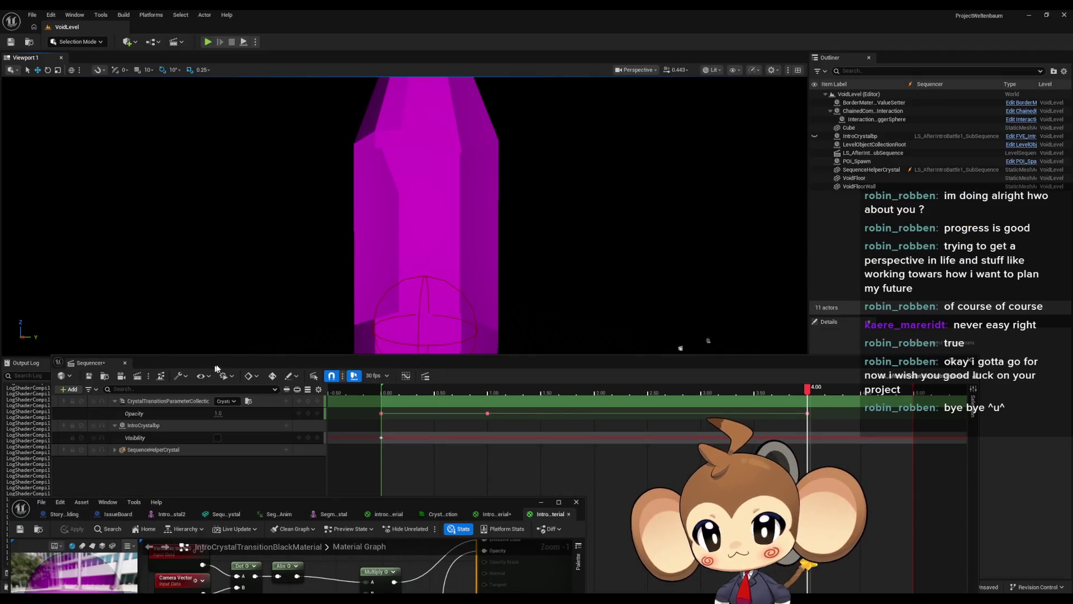
Step: Float Sequencer, bring up the White material graph, and move Sequencer down out of the way
drag(196, 357, 665, 280)
double_click(665, 281)
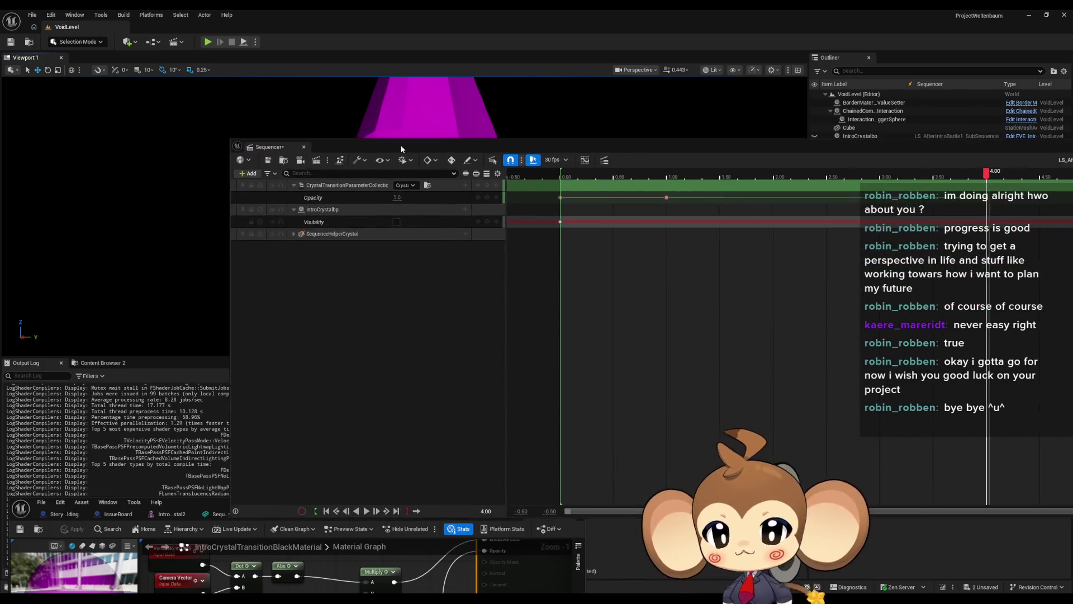
click(336, 565)
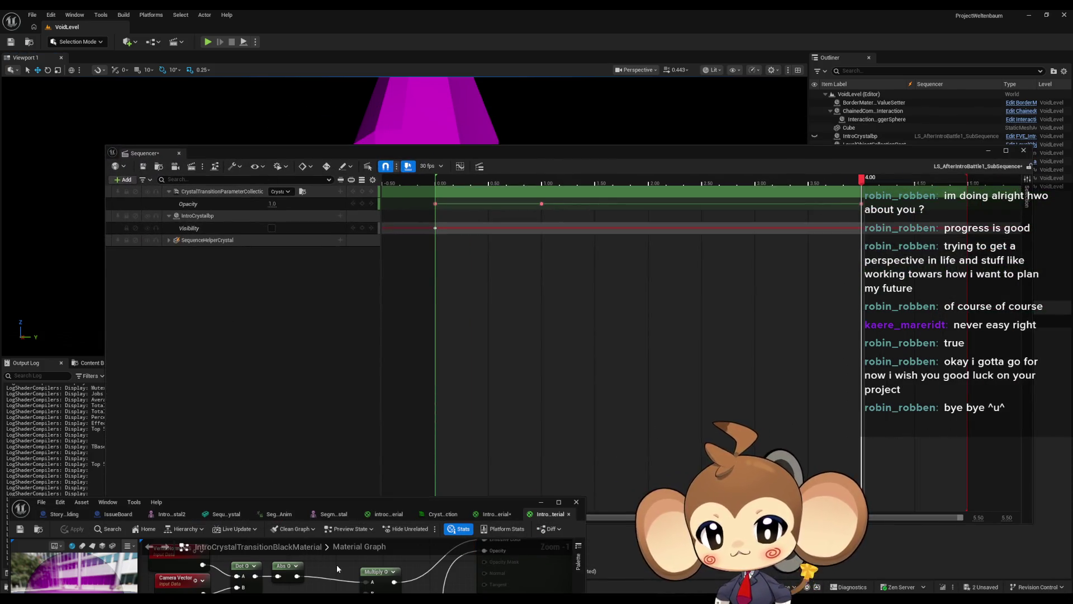
click(476, 514)
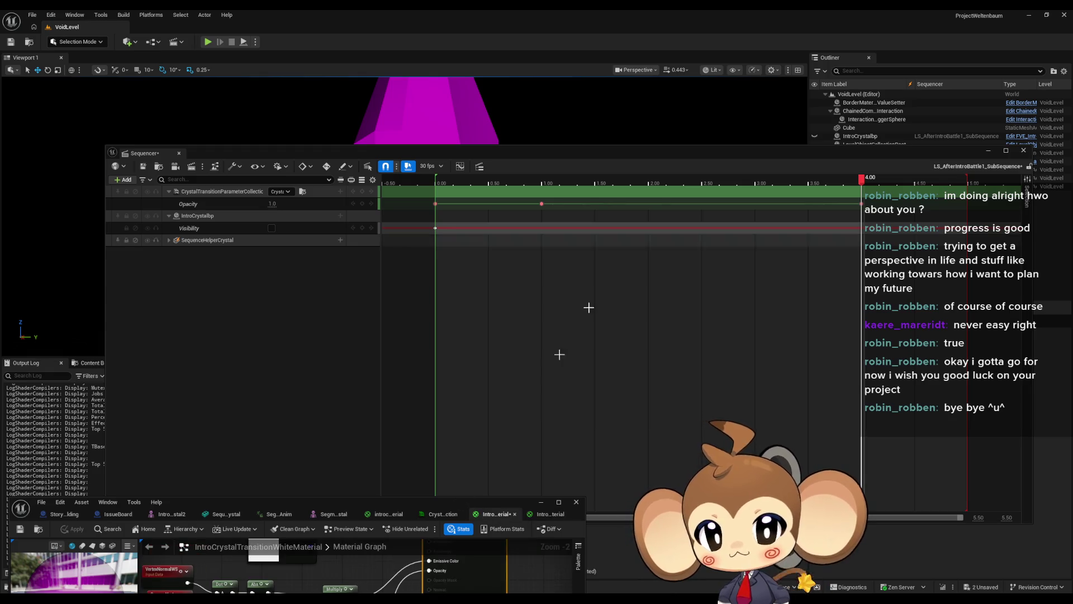
mouse_move(906, 146)
mouse_down()
mouse_move(652, 294)
mouse_move(705, 284)
mouse_move(711, 534)
mouse_move(727, 381)
mouse_move(723, 531)
mouse_up()
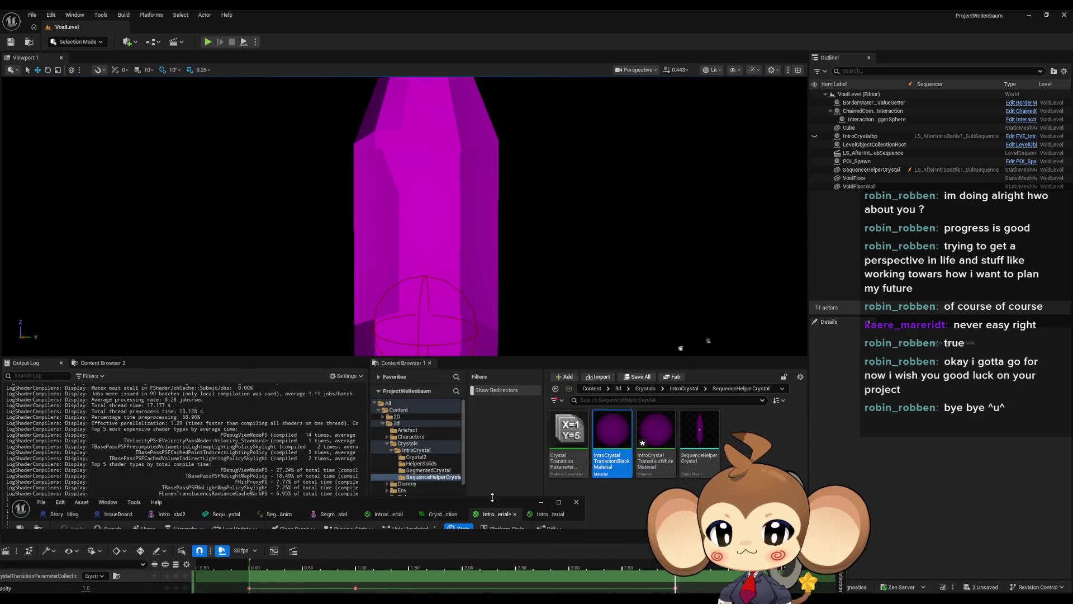
Step: In the black material, wire the lower Multiply output into the upper Multiply's B pin
mouse_move(484, 504)
mouse_down()
mouse_move(1072, 255)
mouse_move(1072, 235)
mouse_up()
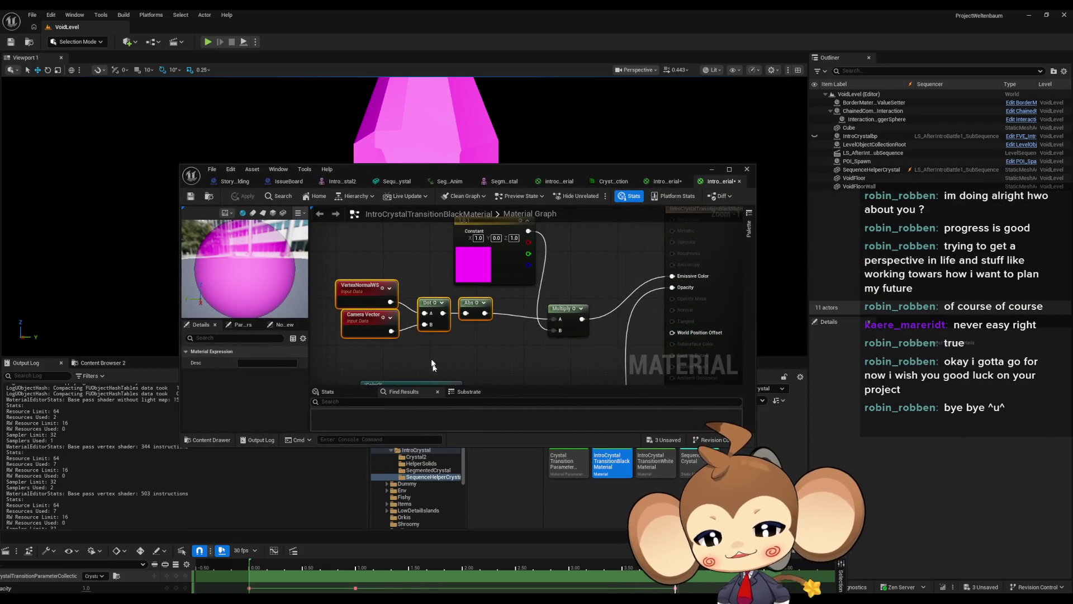
scroll(502, 316, down, 2)
click(502, 319)
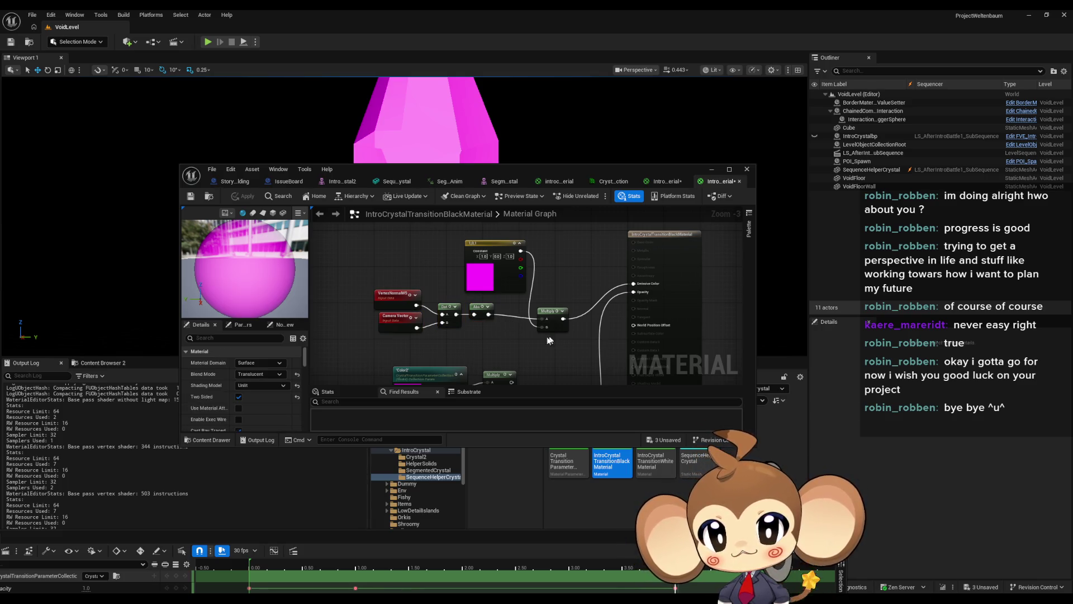
scroll(515, 328, up, 2)
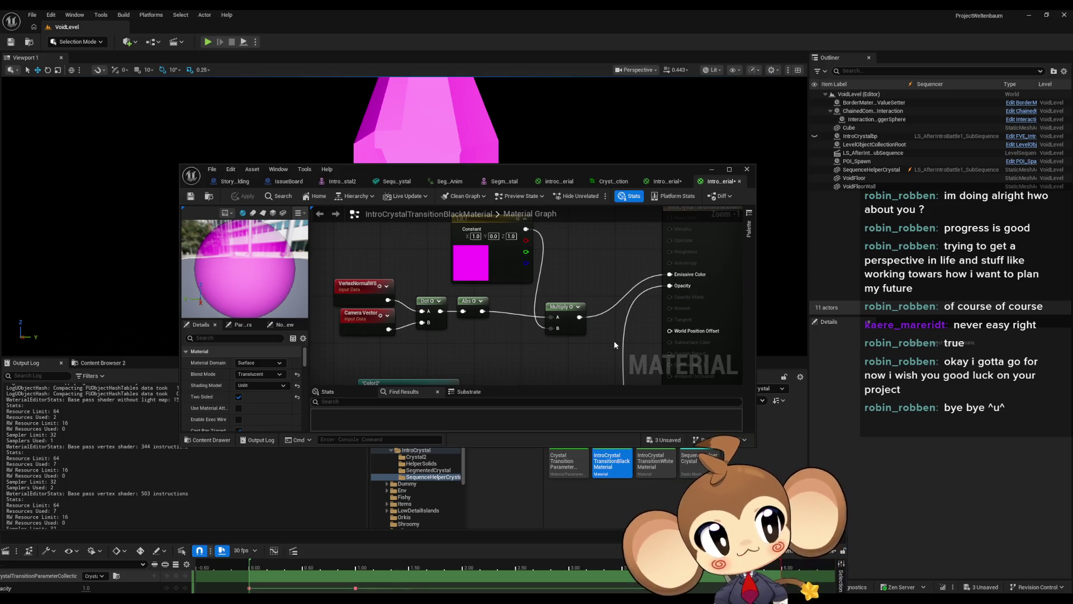
scroll(614, 340, up, 1)
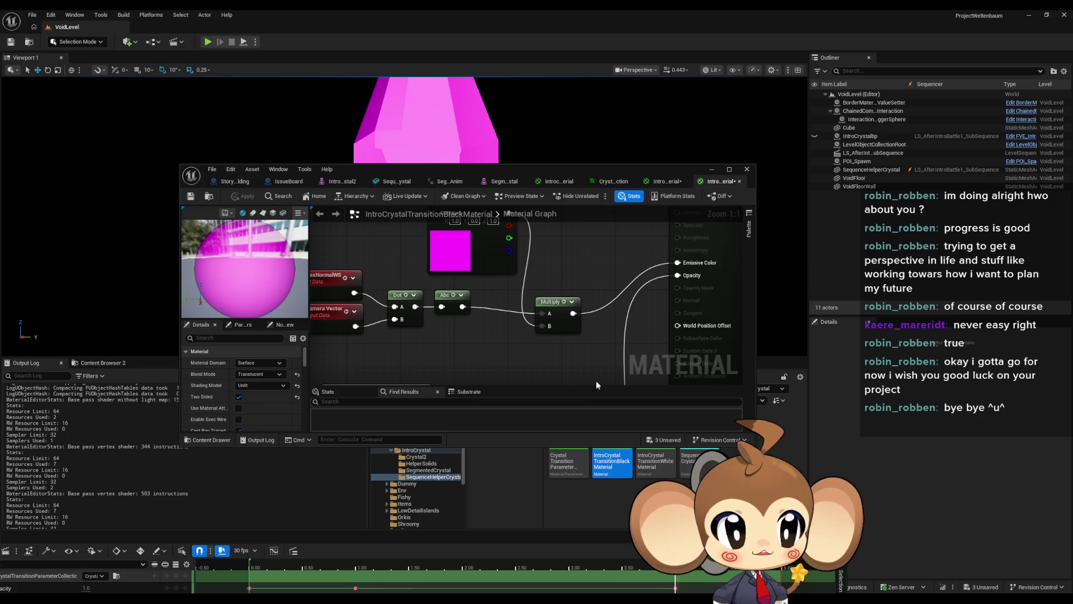
scroll(596, 381, down, 1)
mouse_move(509, 335)
mouse_down()
mouse_move(560, 250)
mouse_move(548, 260)
mouse_up()
scroll(557, 348, down, 2)
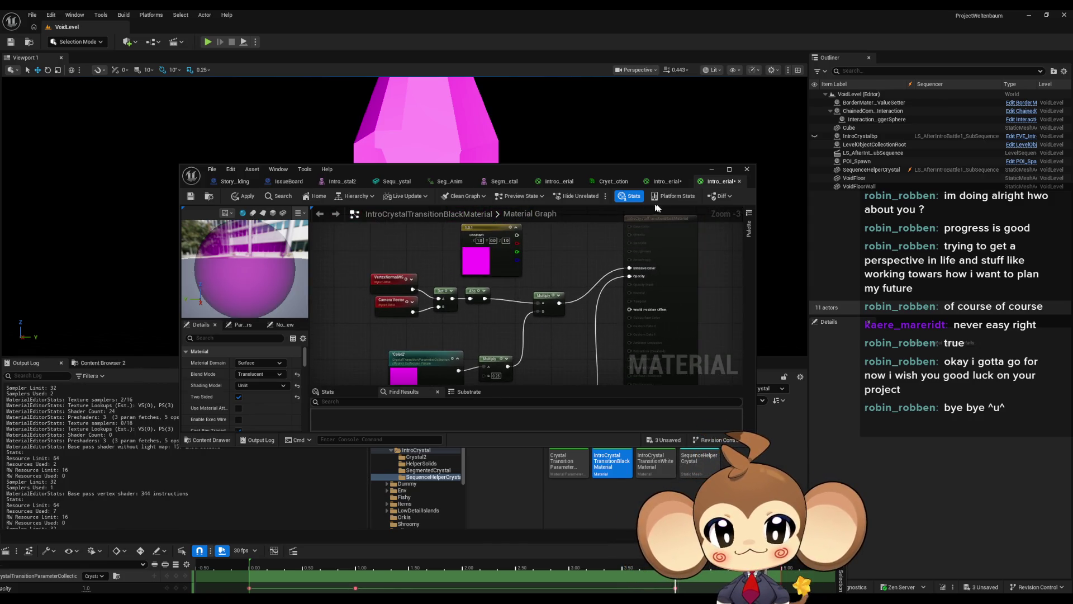
click(663, 181)
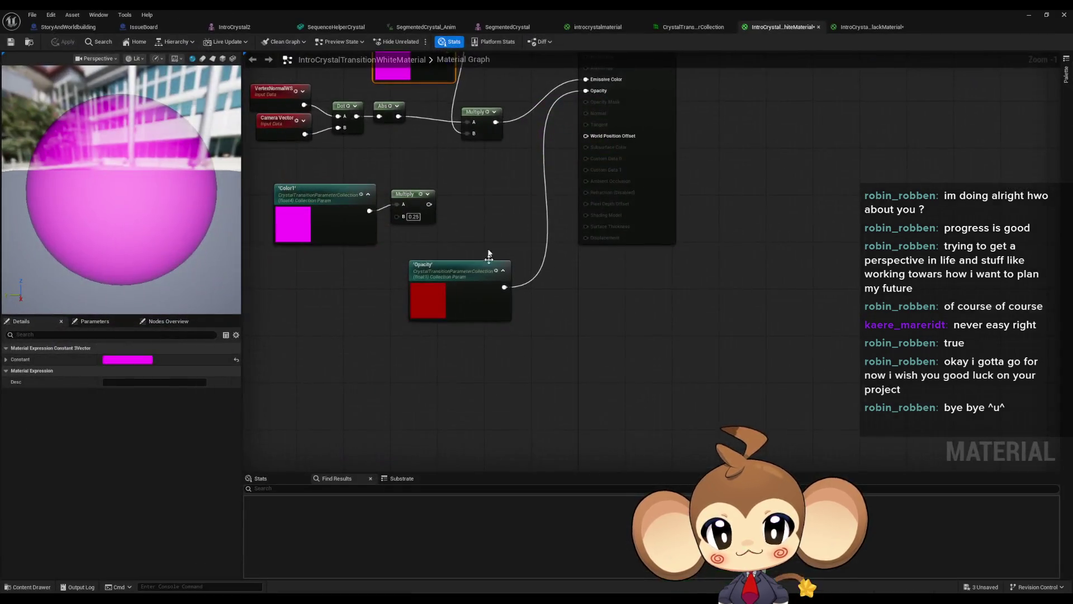
Step: Connect the Color1 Multiply to the upper Multiply's B pin and remove the 1,0,1 constant node
drag(488, 309, 526, 241)
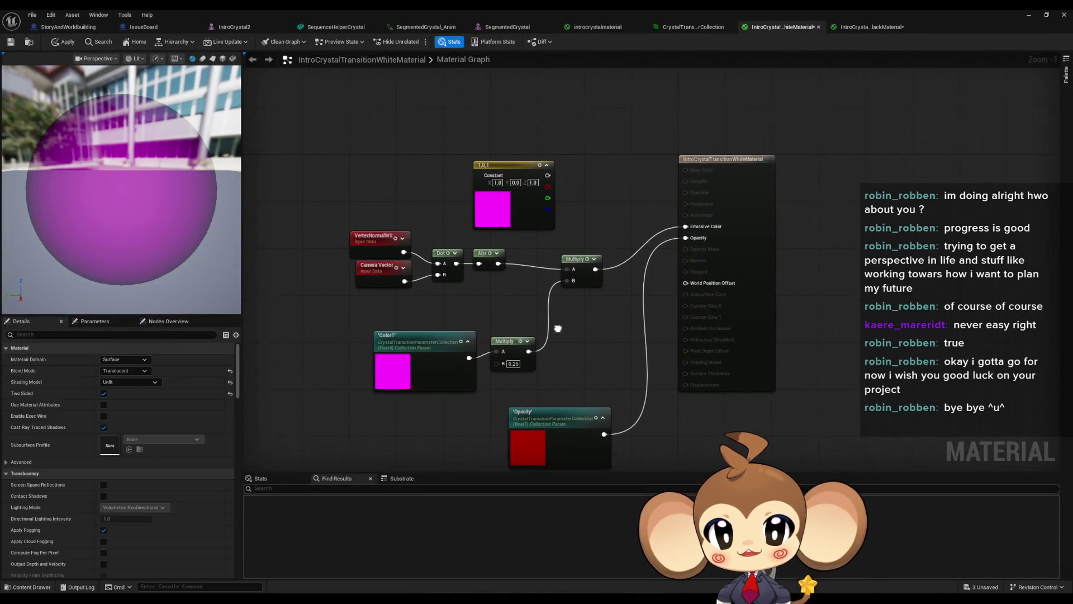
drag(370, 235, 471, 298)
click(373, 337)
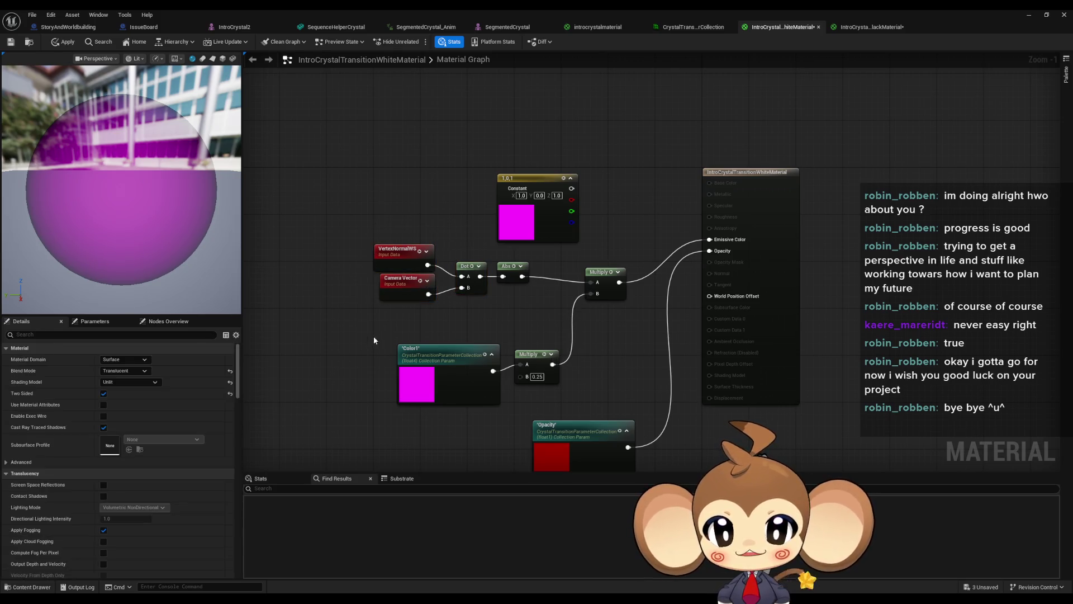
click(436, 351)
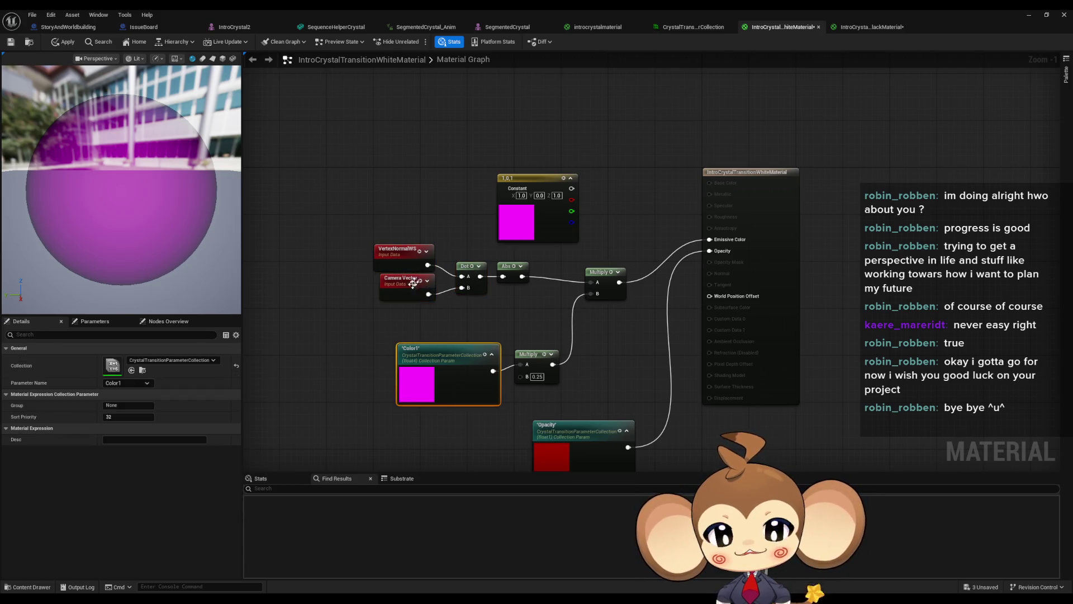
drag(517, 321, 361, 262)
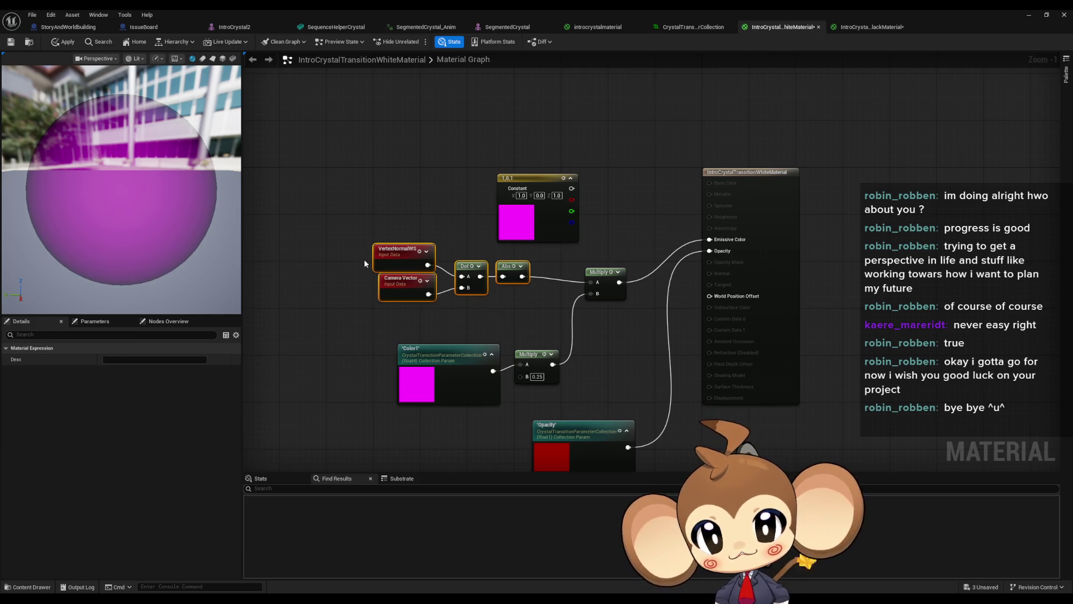
click(346, 305)
drag(514, 319, 361, 259)
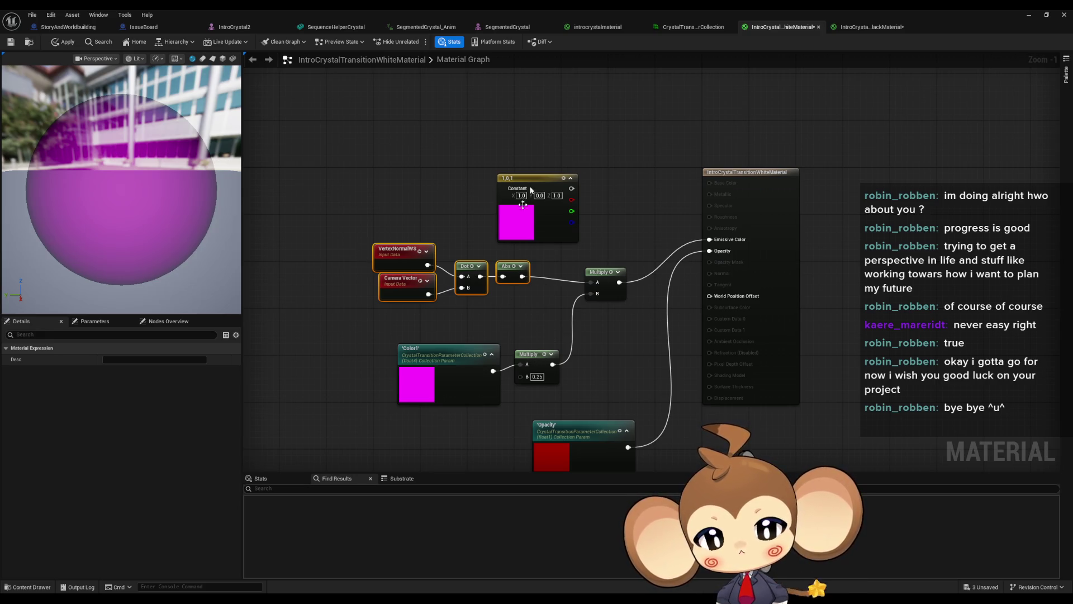
click(568, 119)
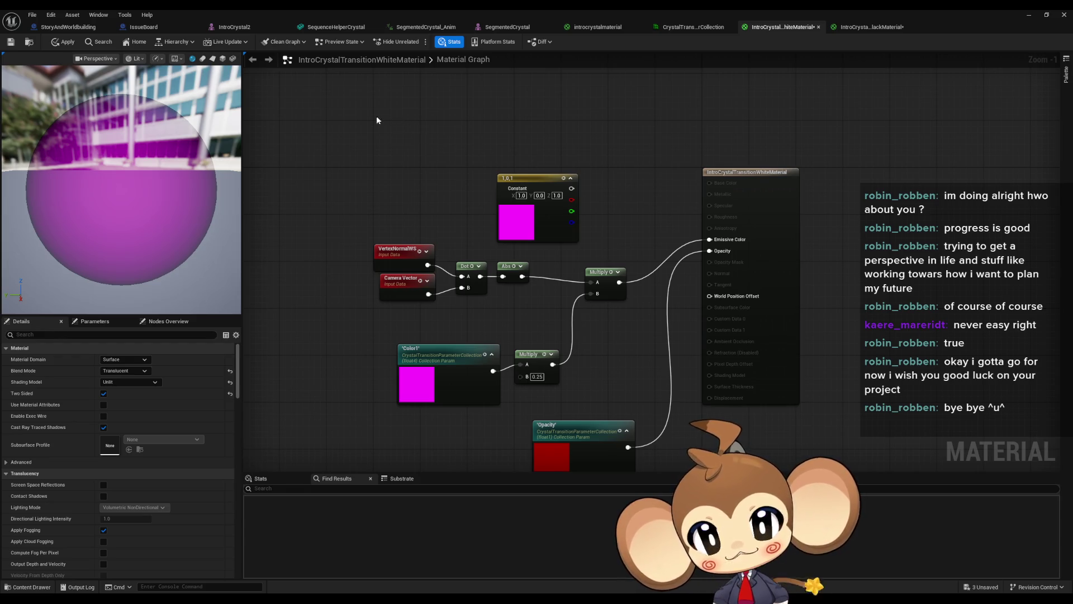
click(510, 267)
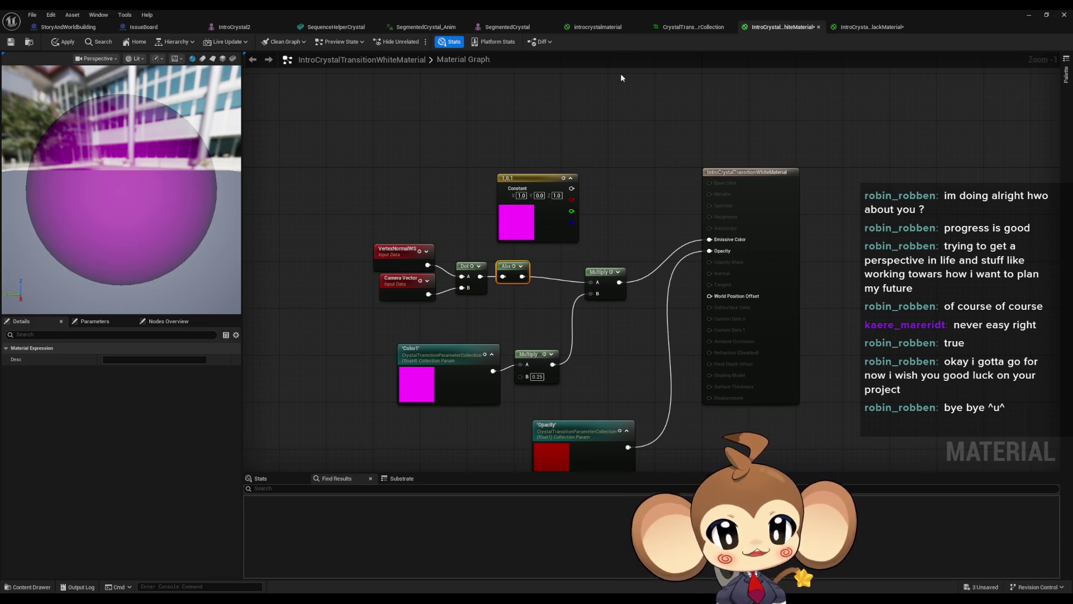
drag(549, 175, 551, 170)
Step: Replace the 1,0,1 constant colour node with a Lerp node fed from Abs, then return to the CrystalTransition collection
key(Delete)
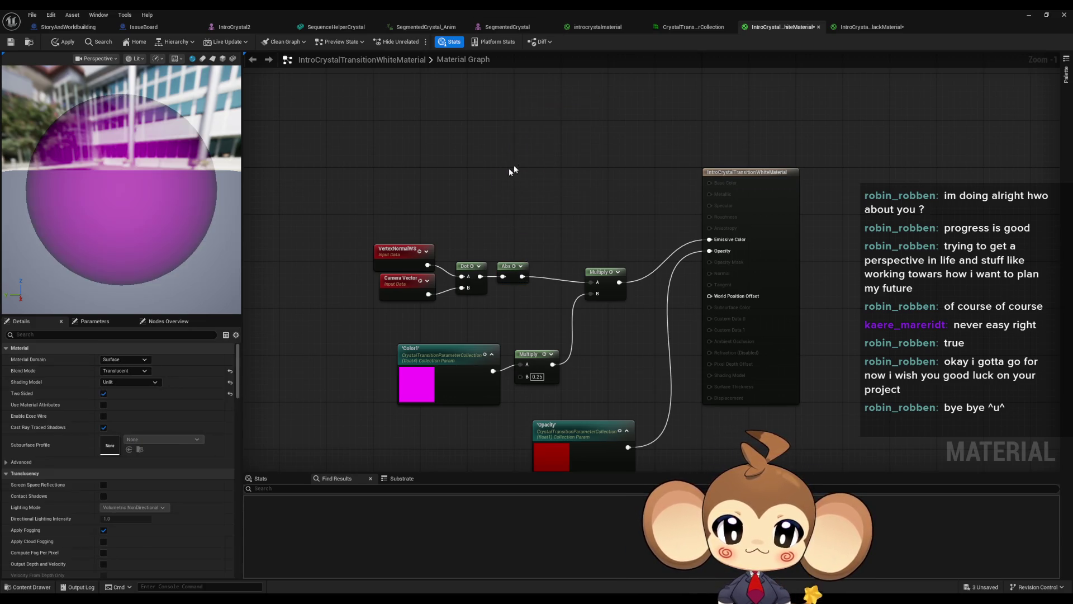
mouse_move(522, 276)
mouse_down()
mouse_move(539, 239)
mouse_move(533, 196)
mouse_up()
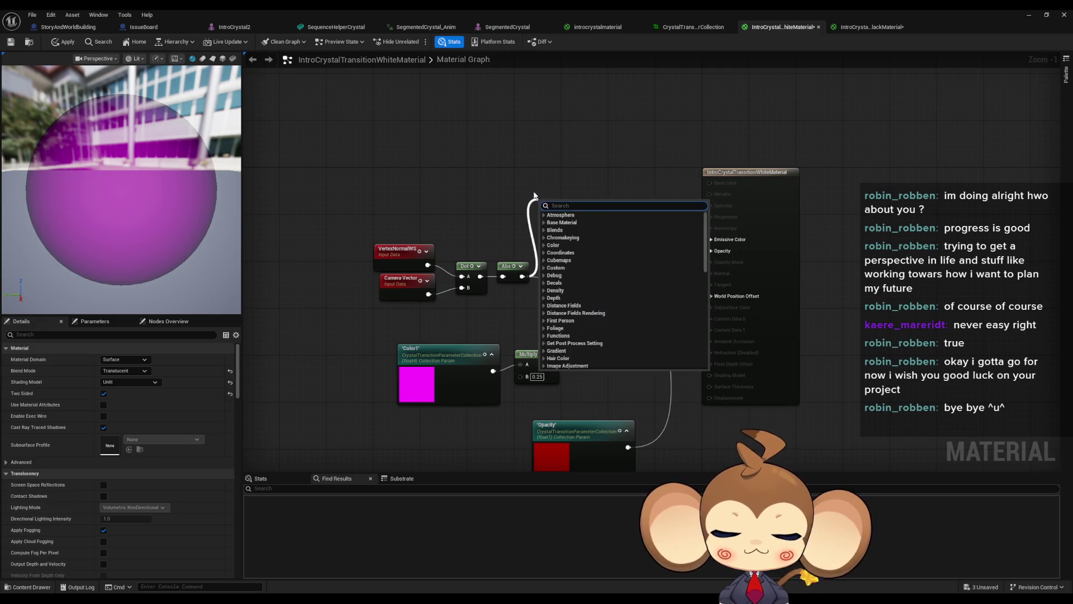
text(lerp)
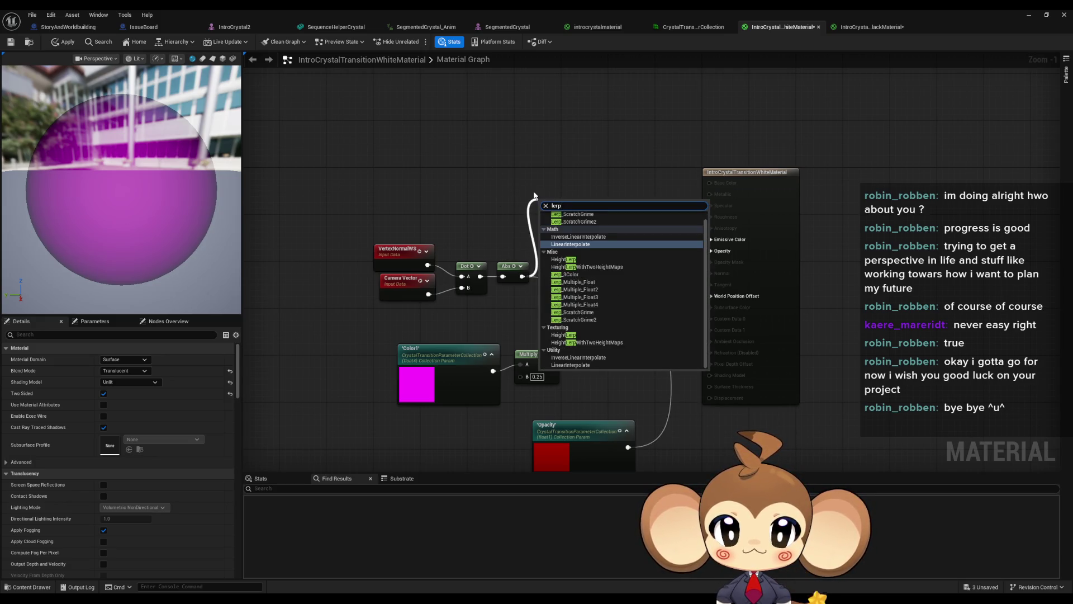
key(Return)
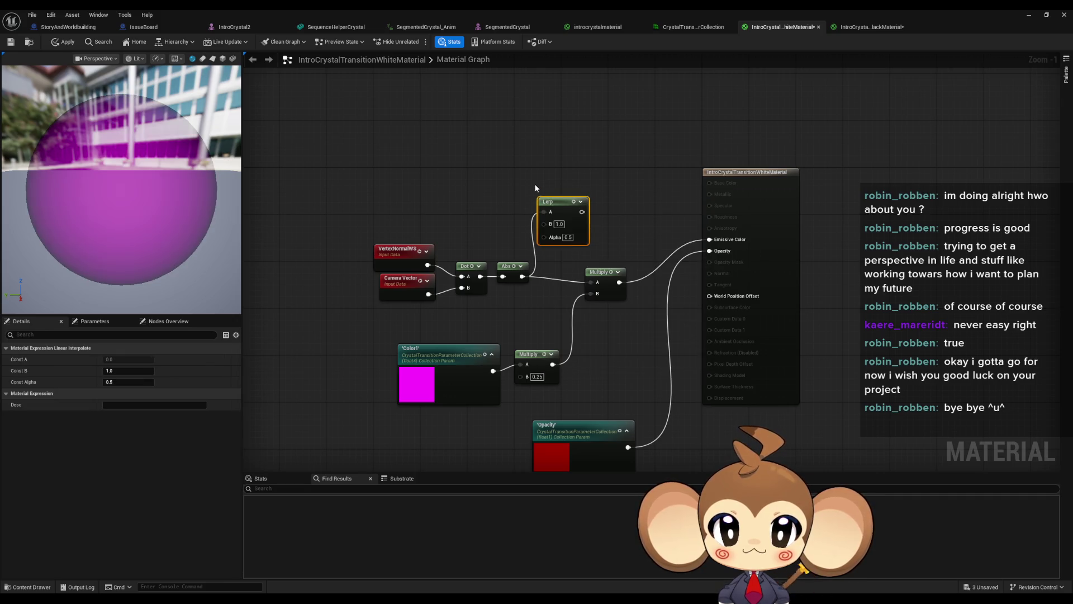
drag(582, 231, 573, 272)
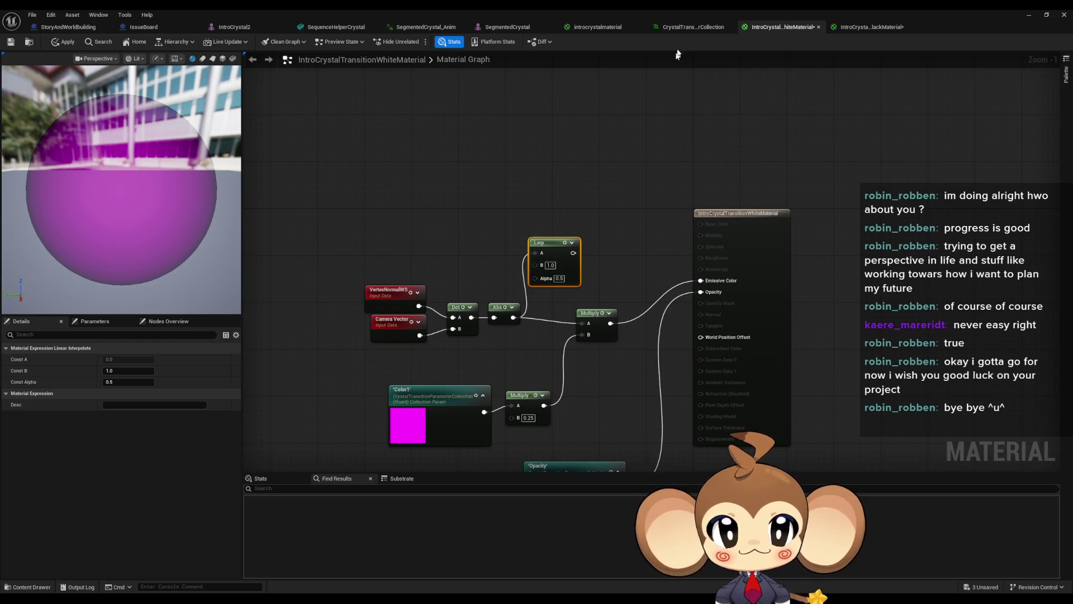
click(685, 28)
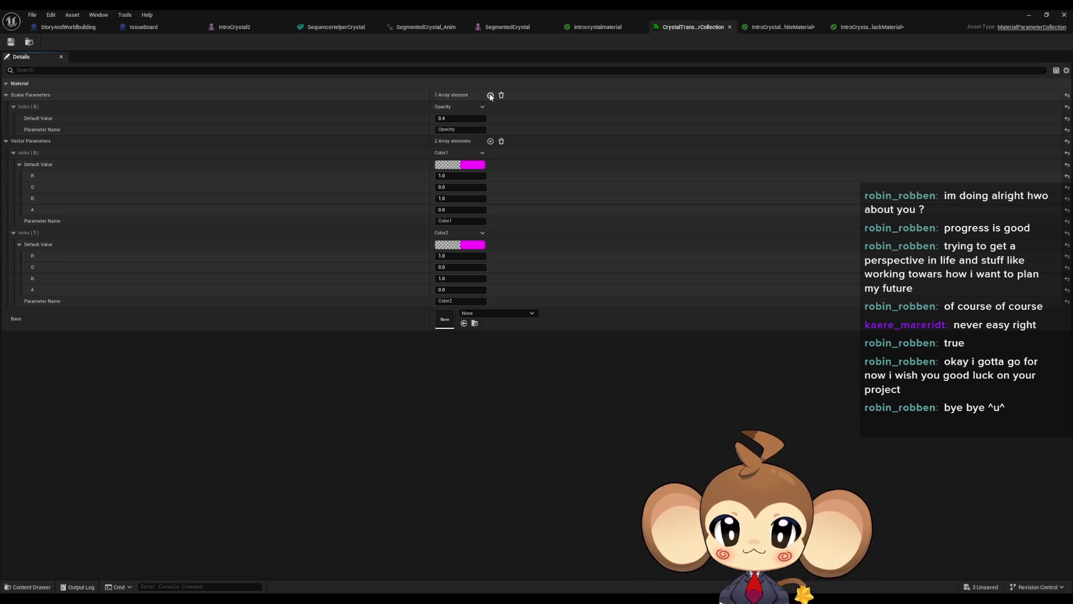
Step: Add a second scalar parameter to the collection and start renaming it from Scalar to Angle
click(491, 96)
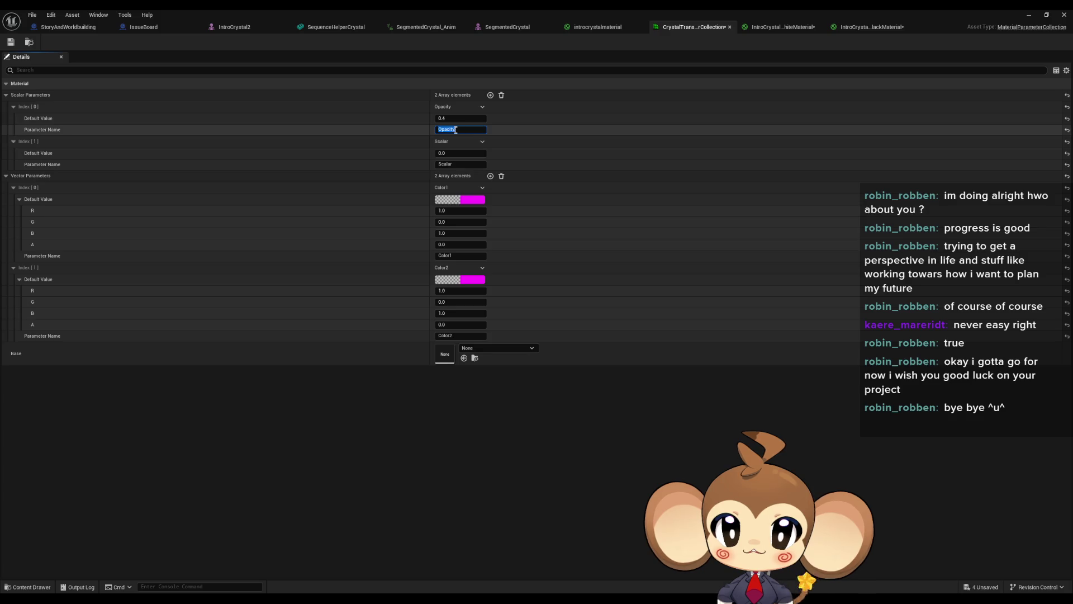
click(454, 164)
double_click(454, 163)
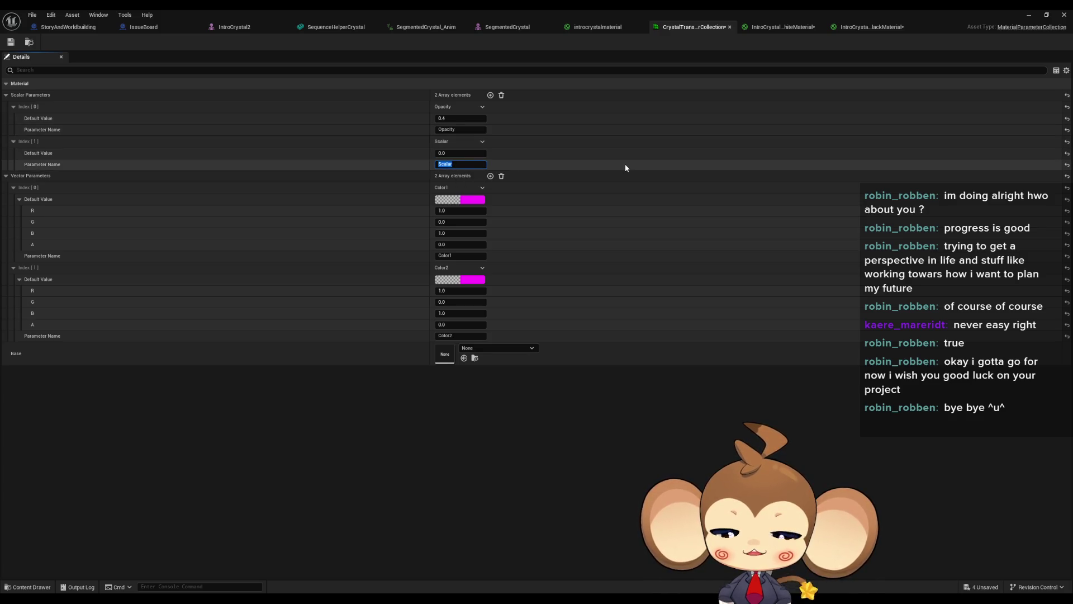
text(A)
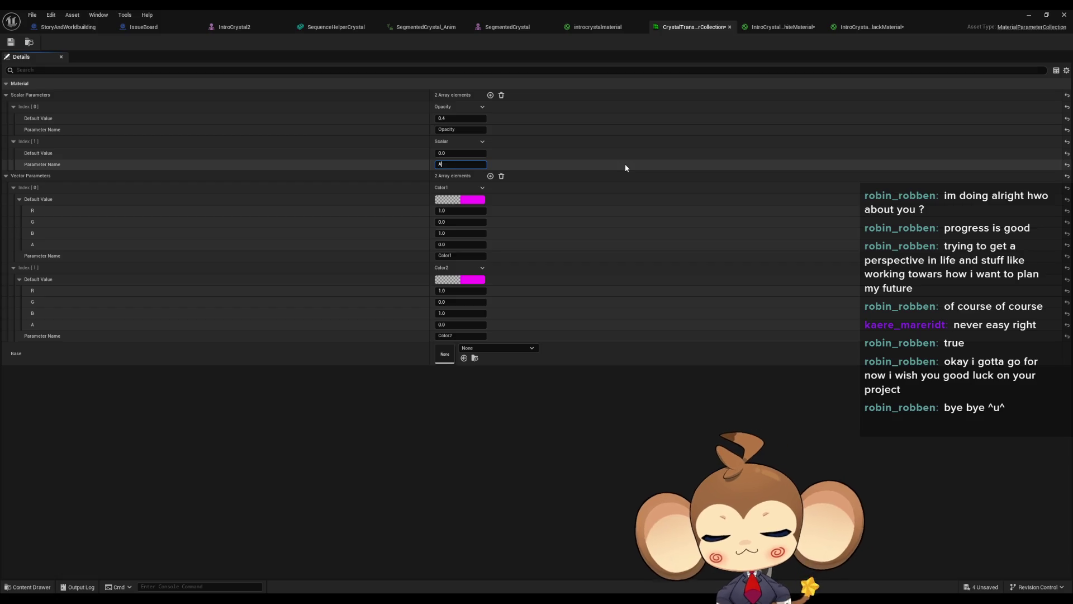